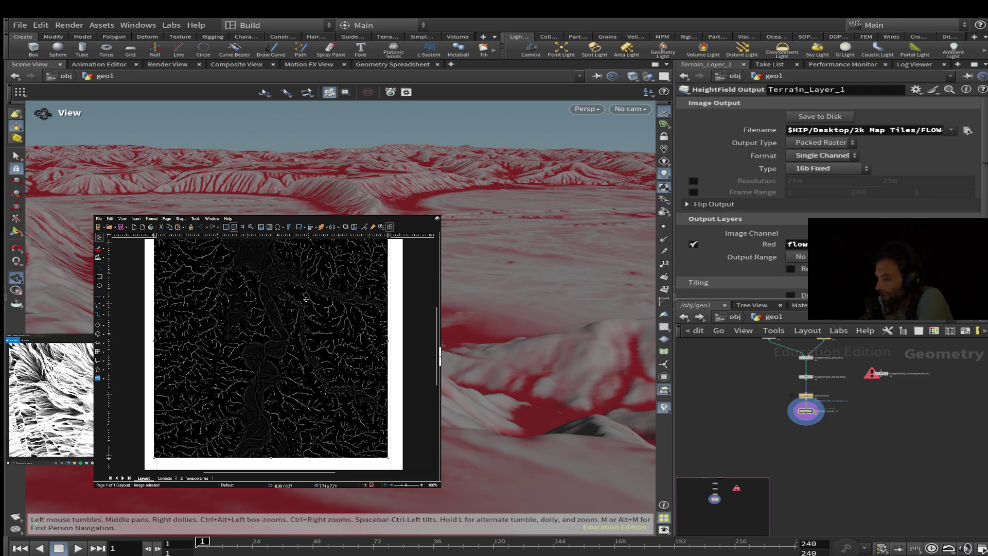
Put 'height' instead of 'flow' in the HeightField Output's Red channel layer field
{"action": "scroll", "coordinate": [249, 367], "scroll_direction": "up", "scroll_amount": 2}
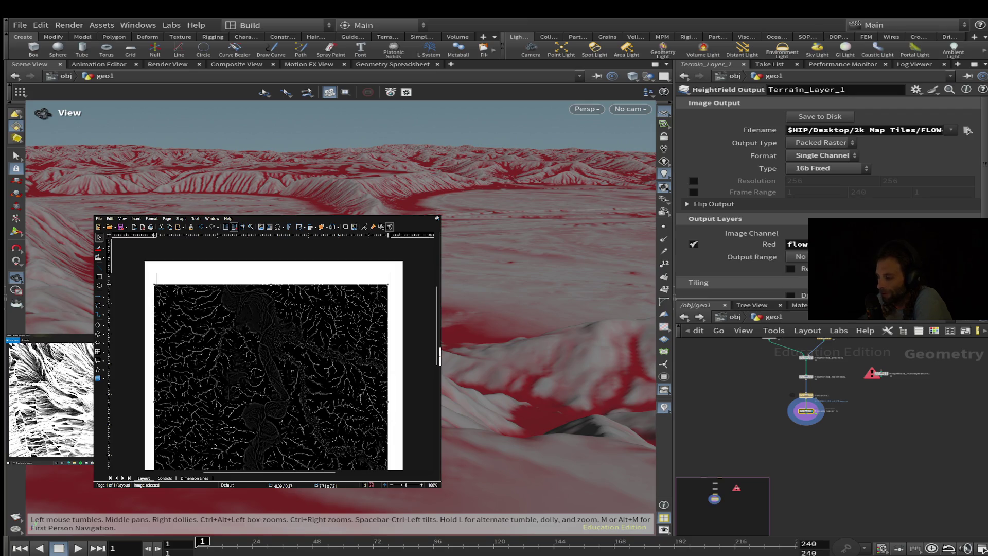
Retype 'flow' in the Red channel field and tilt the view down onto the terrain
{"action": "type", "text": "height"}
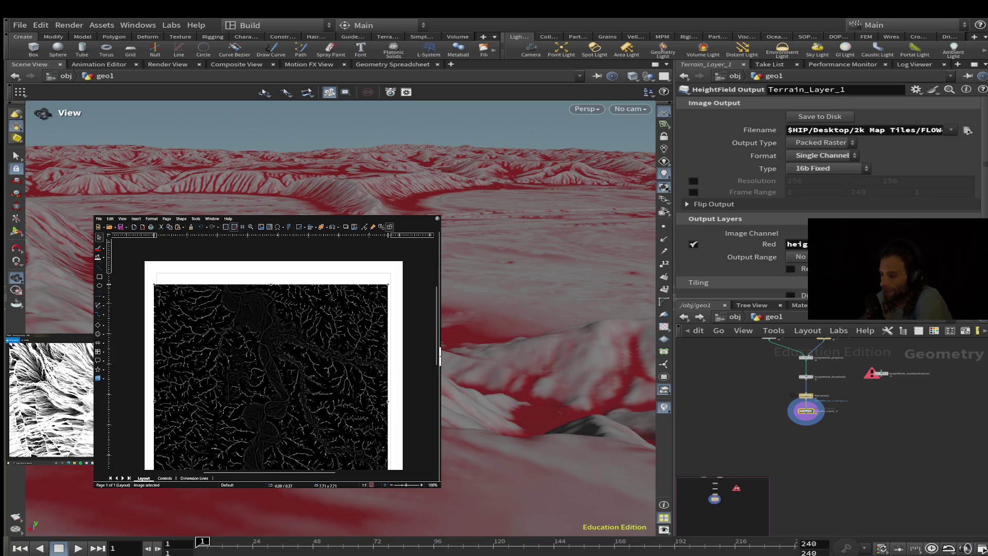
{"action": "mouse_move", "coordinate": [514, 361]}
{"action": "left_mouse_down"}
{"action": "mouse_move", "coordinate": [529, 355]}
{"action": "mouse_move", "coordinate": [514, 390]}
{"action": "mouse_move", "coordinate": [514, 335]}
{"action": "left_mouse_up"}
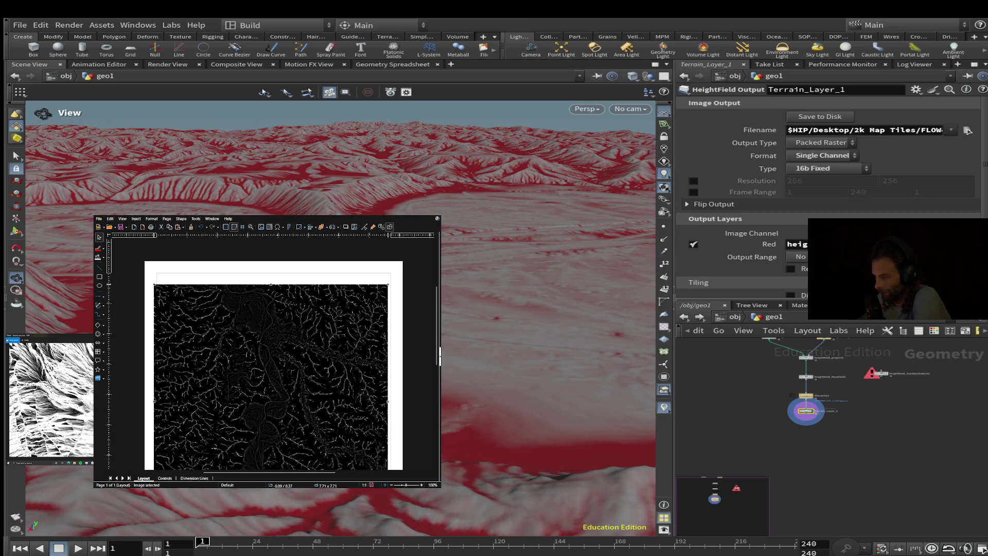
{"action": "type", "text": "flow"}
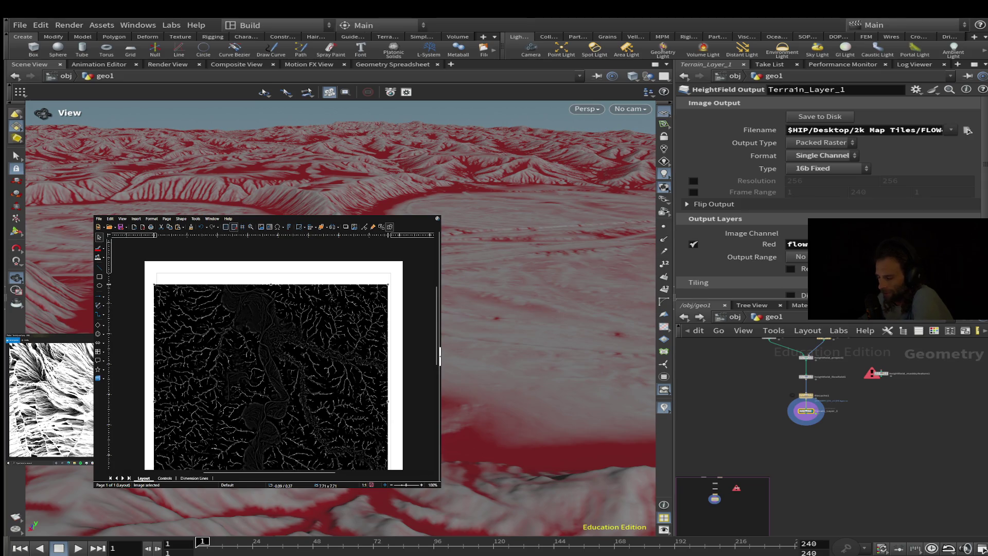
{"action": "mouse_move", "coordinate": [494, 309]}
{"action": "left_mouse_down", "text": "alt"}
{"action": "mouse_move", "coordinate": [493, 227]}
{"action": "mouse_move", "coordinate": [401, 227]}
{"action": "left_mouse_up", "text": "alt"}
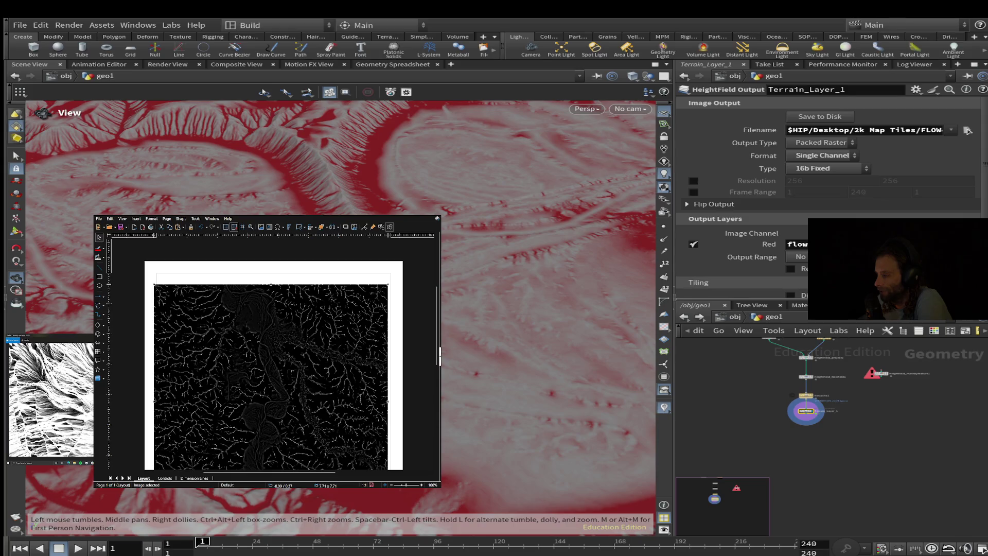
Insert DIRX after FLOW in the output filename and save the map to disk
{"action": "left_click", "coordinate": [924, 130]}
{"action": "left_click", "coordinate": [929, 130]}
{"action": "type", "text": "DIRX4081Elk"}
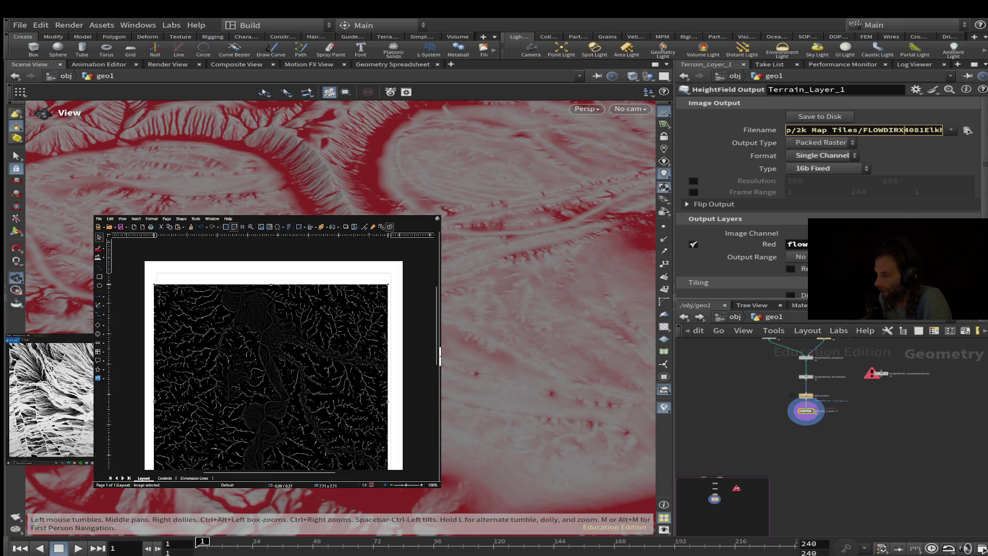
{"action": "left_click", "coordinate": [820, 116]}
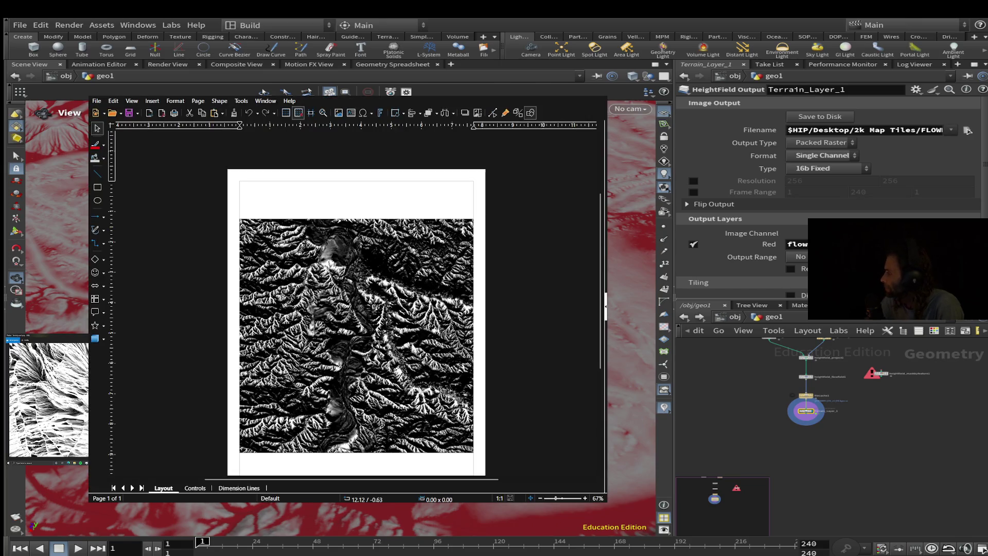
Zoom the Draw page to about 573% and maximize the window on the terrain mask
{"action": "left_click_drag", "start_coordinate": [562, 498], "coordinate": [562, 498]}
{"action": "scroll", "coordinate": [473, 426], "scroll_direction": "up", "scroll_amount": 3}
{"action": "scroll", "coordinate": [473, 426], "scroll_direction": "down", "scroll_amount": 3}
{"action": "scroll", "coordinate": [473, 426], "scroll_direction": "down", "scroll_amount": 3}
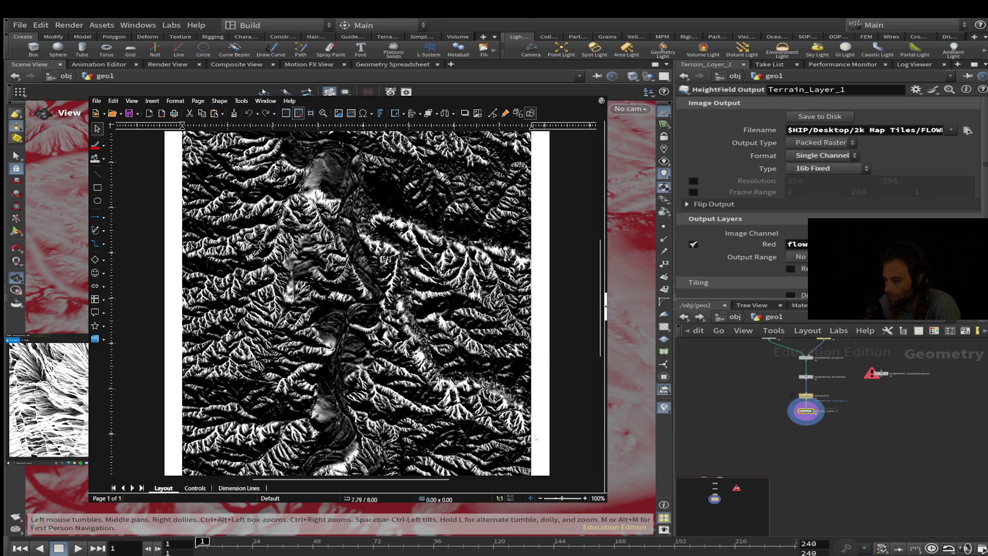
{"action": "scroll", "coordinate": [474, 426], "scroll_direction": "down", "scroll_amount": 3}
{"action": "scroll", "coordinate": [473, 426], "scroll_direction": "up", "scroll_amount": 5, "text": "ctrl"}
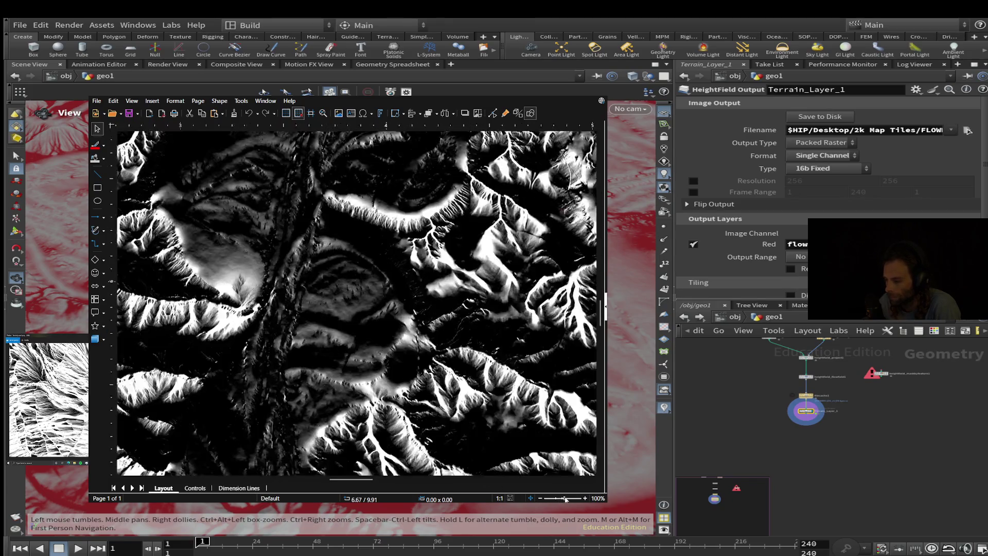
{"action": "key", "text": "super+Up"}
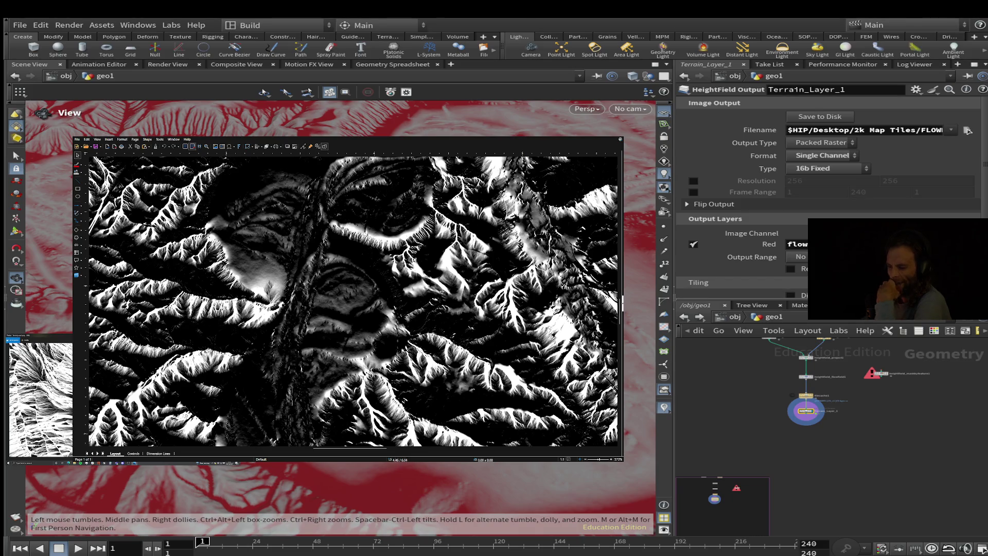
Select the terrain image, scroll across its regions, then fit the whole page in view
{"action": "scroll", "coordinate": [330, 255], "scroll_direction": "up", "scroll_amount": 5}
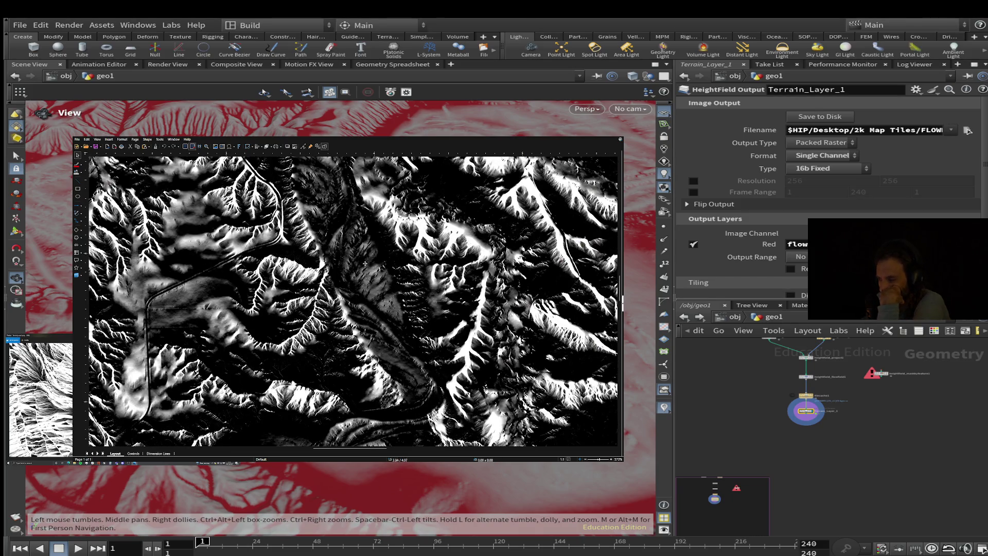
{"action": "left_click_drag", "start_coordinate": [340, 288], "coordinate": [347, 295]}
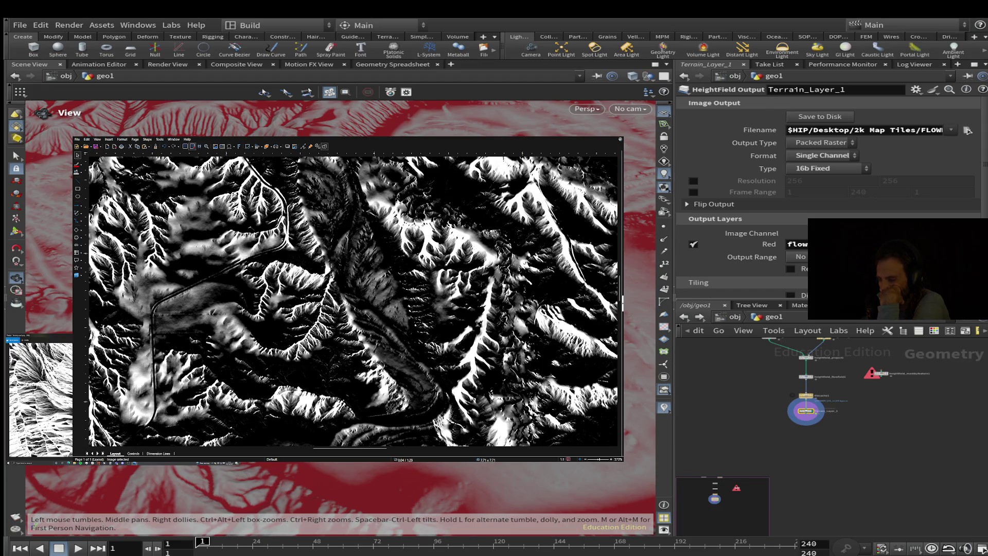
{"action": "scroll", "coordinate": [328, 330], "scroll_direction": "down", "scroll_amount": 10}
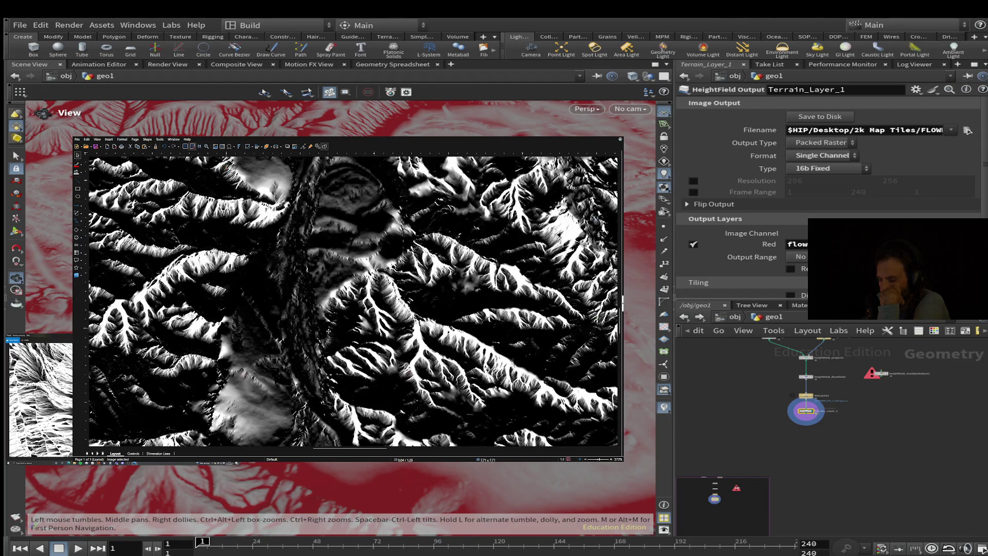
{"action": "scroll", "coordinate": [329, 331], "scroll_direction": "down", "scroll_amount": 6}
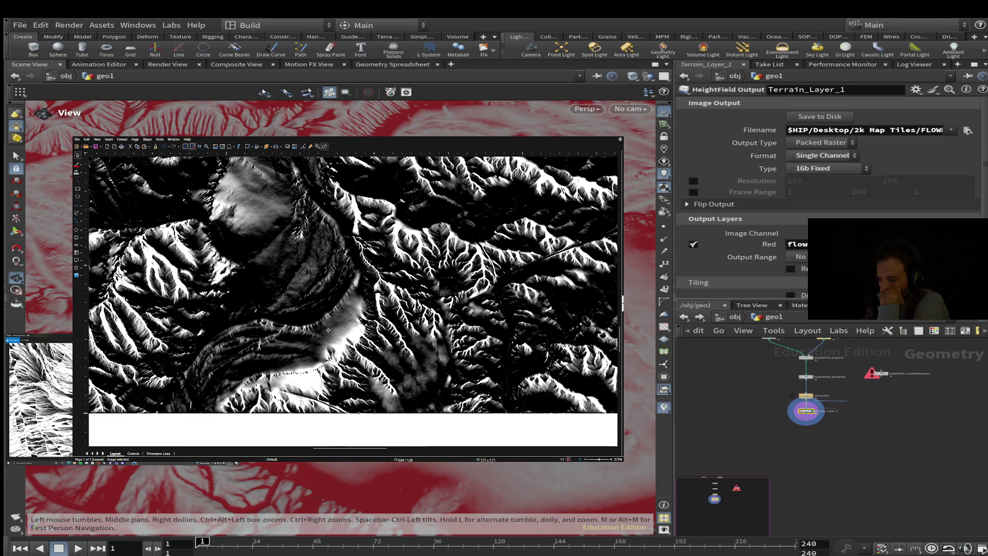
{"action": "scroll", "coordinate": [328, 329], "scroll_direction": "up", "scroll_amount": 2}
{"action": "scroll", "coordinate": [328, 330], "scroll_direction": "up", "scroll_amount": 2}
{"action": "scroll", "coordinate": [354, 301], "scroll_direction": "up", "scroll_amount": 8}
{"action": "scroll", "coordinate": [354, 301], "scroll_direction": "up", "scroll_amount": 8}
{"action": "scroll", "coordinate": [354, 302], "scroll_direction": "up", "scroll_amount": 6}
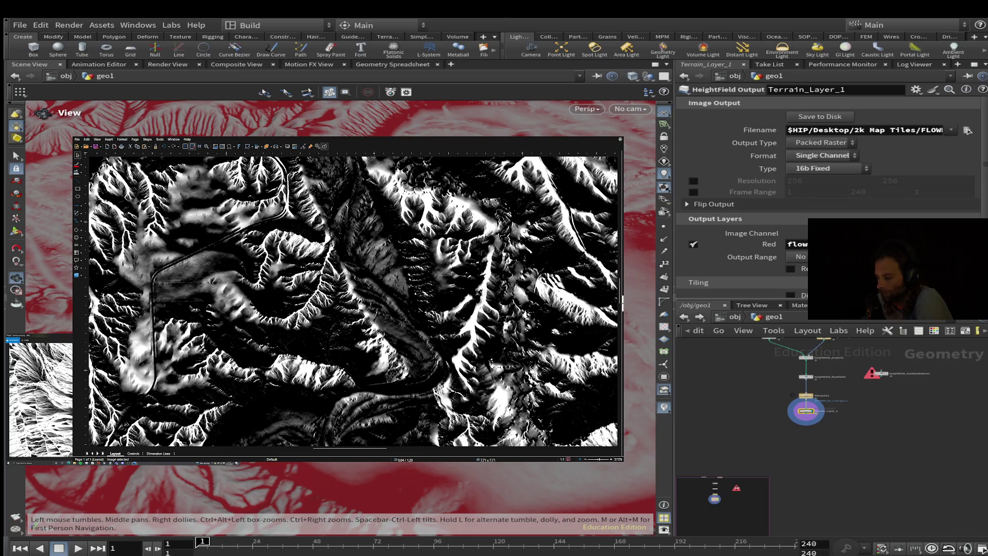
{"action": "key", "text": "shift+F4"}
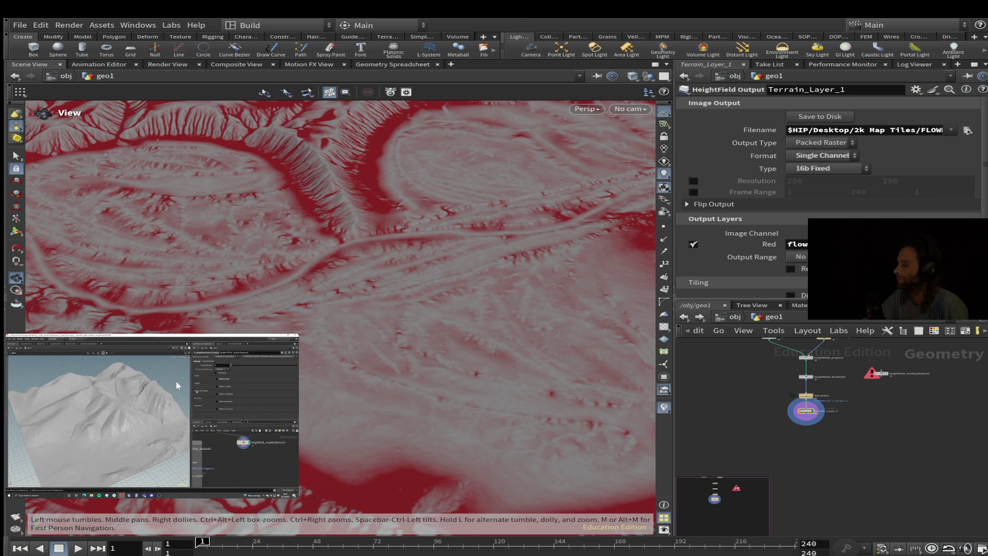
Close LibreOffice Draw to show the flow-masked terrain in the Houdini viewport again
{"action": "mouse_move", "coordinate": [208, 419]}
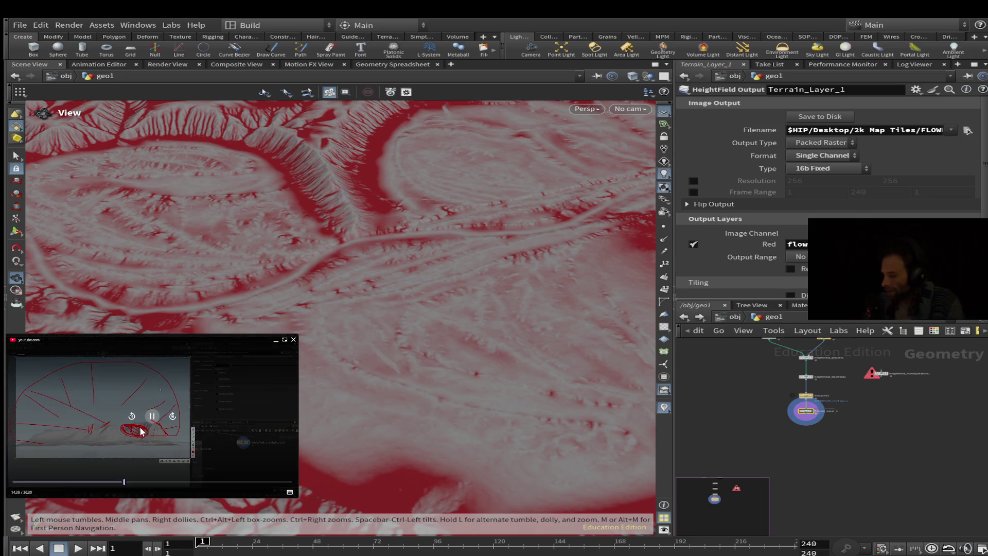
{"action": "left_click", "coordinate": [150, 417]}
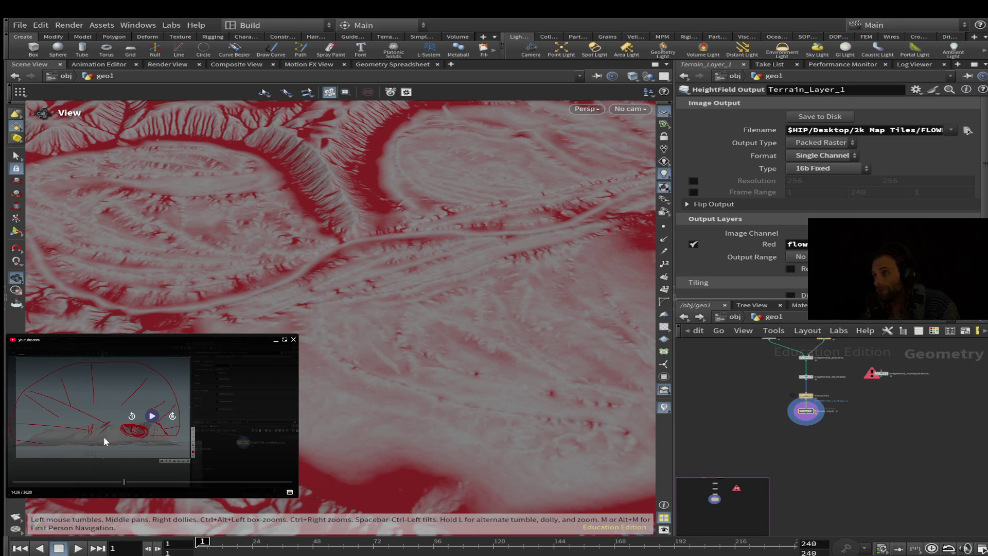
Resume the floating tutorial video, then skip it back to replay an earlier part
{"action": "left_click", "coordinate": [151, 415]}
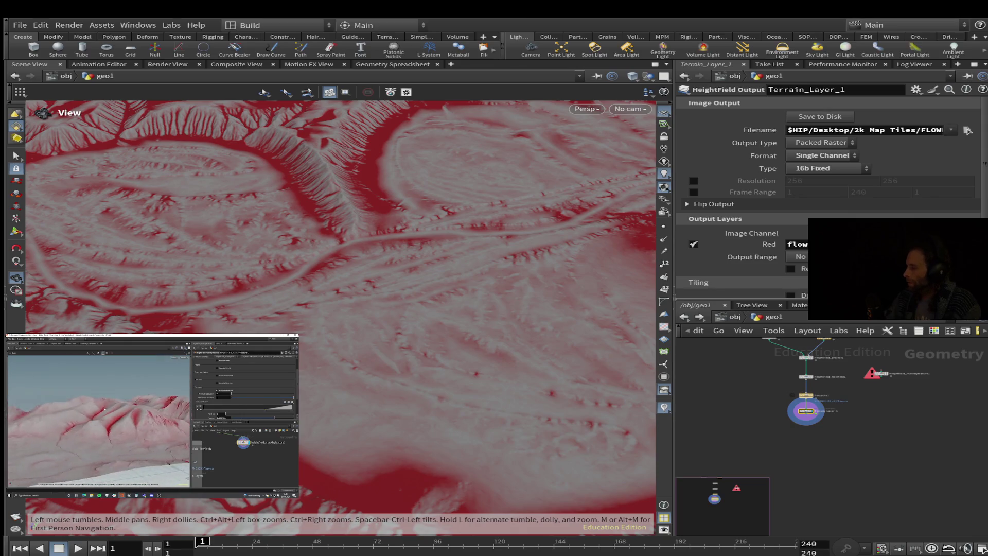
{"action": "mouse_move", "coordinate": [147, 415]}
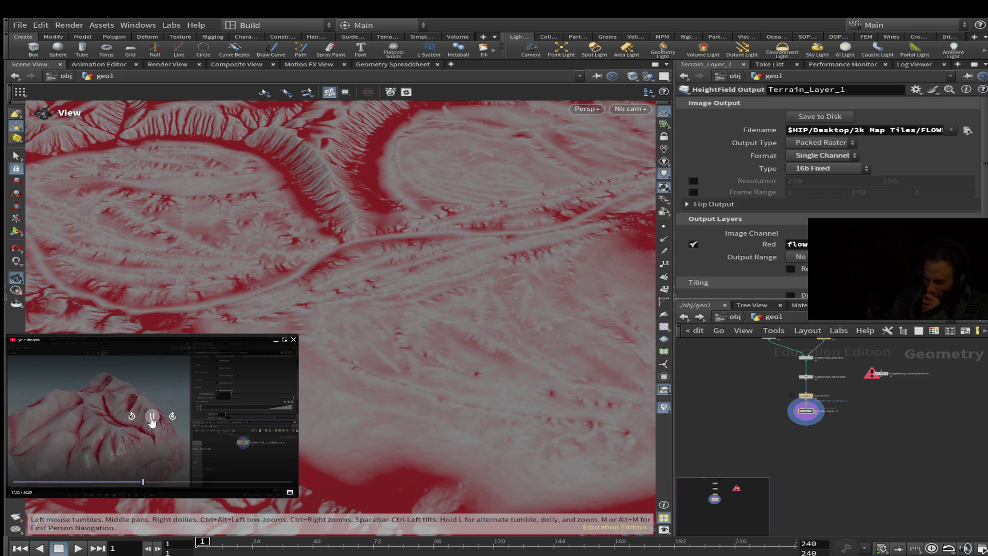
{"action": "left_click", "coordinate": [133, 417]}
{"action": "left_click", "coordinate": [133, 417]}
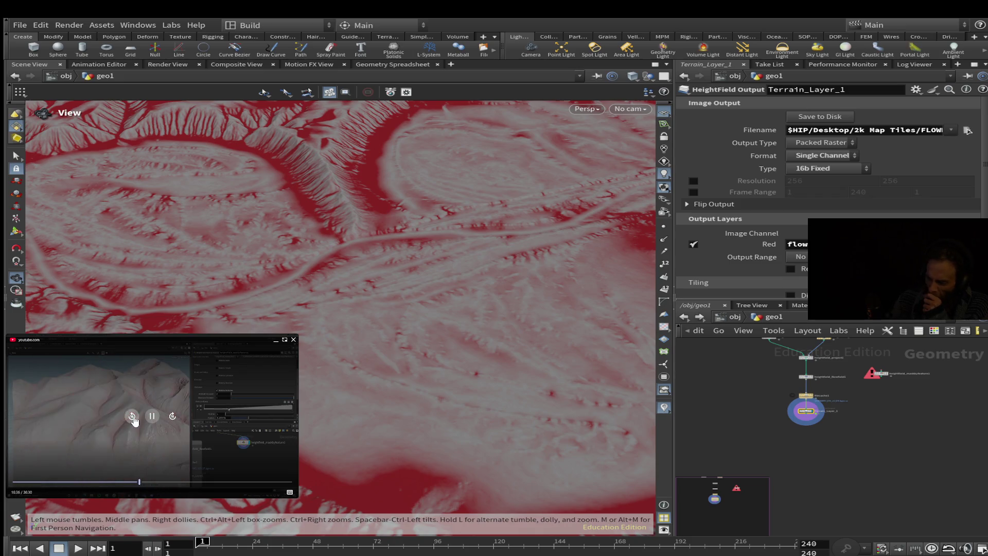
{"action": "left_click", "coordinate": [134, 418]}
{"action": "left_click", "coordinate": [133, 417]}
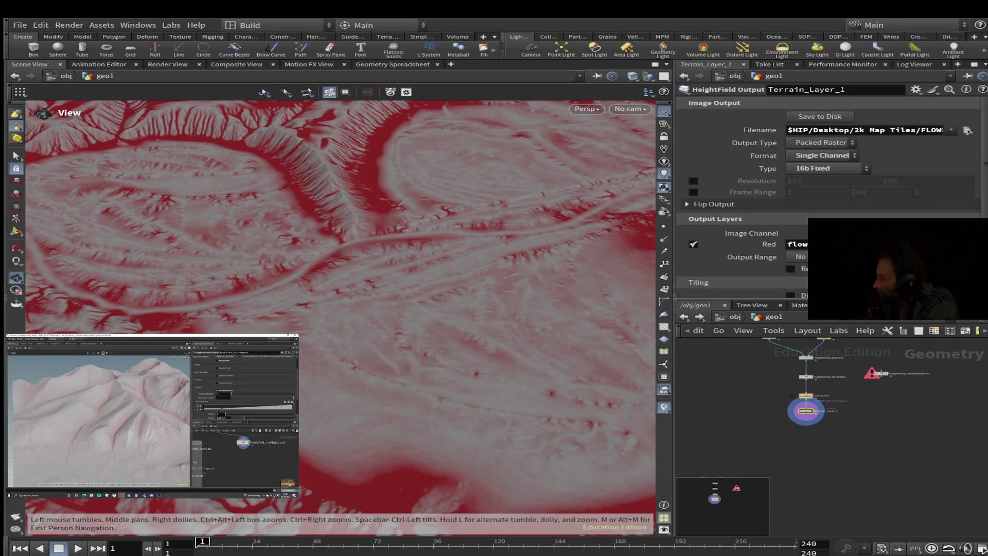
{"action": "left_click", "coordinate": [151, 416]}
{"action": "mouse_move", "coordinate": [259, 374]}
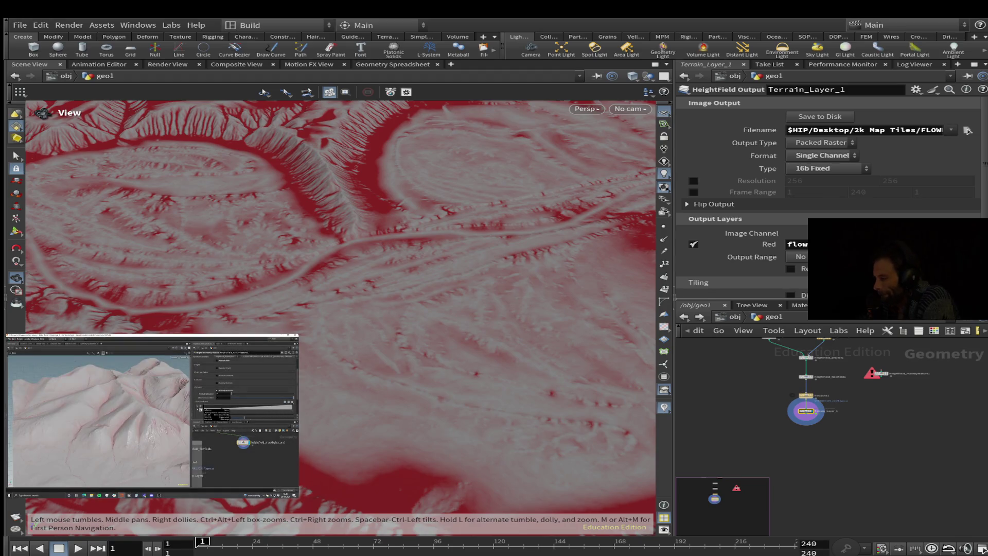
{"action": "mouse_move", "coordinate": [251, 447]}
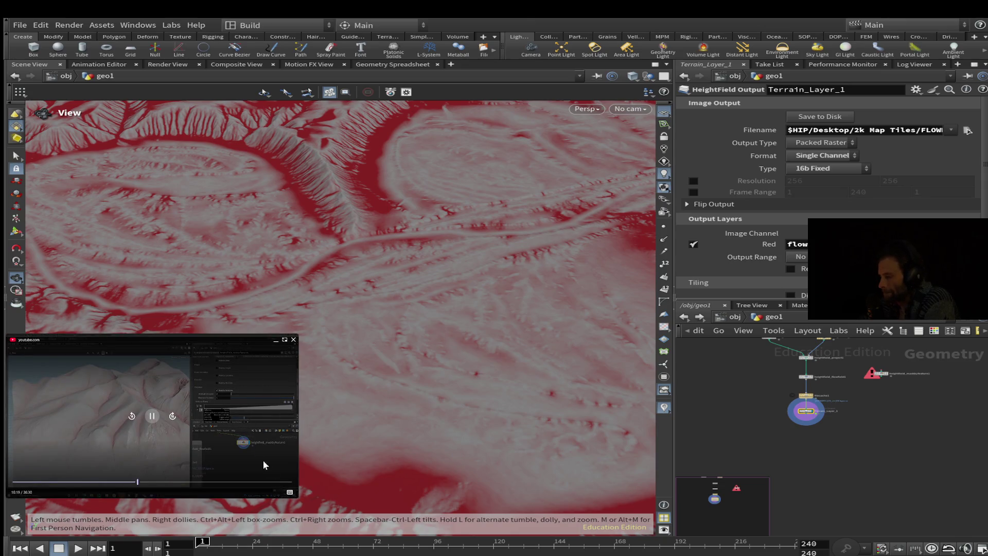
{"action": "scroll", "coordinate": [883, 380], "scroll_direction": "up", "scroll_amount": 3}
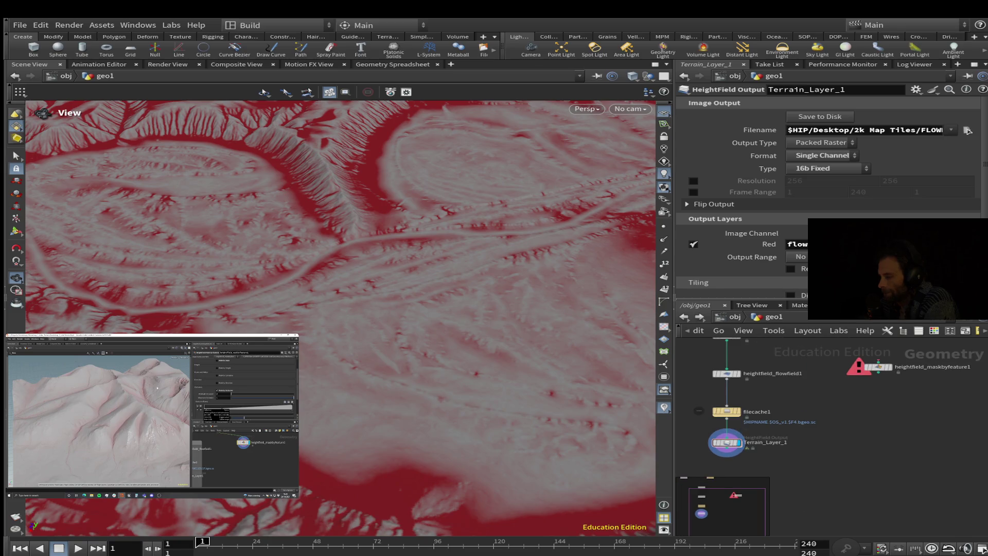
Wire heightfield_project1 into heightfield_maskbyfeature1 and bring up its slope mask parameters
{"action": "middle_click_drag", "start_coordinate": [772, 386], "coordinate": [856, 451]}
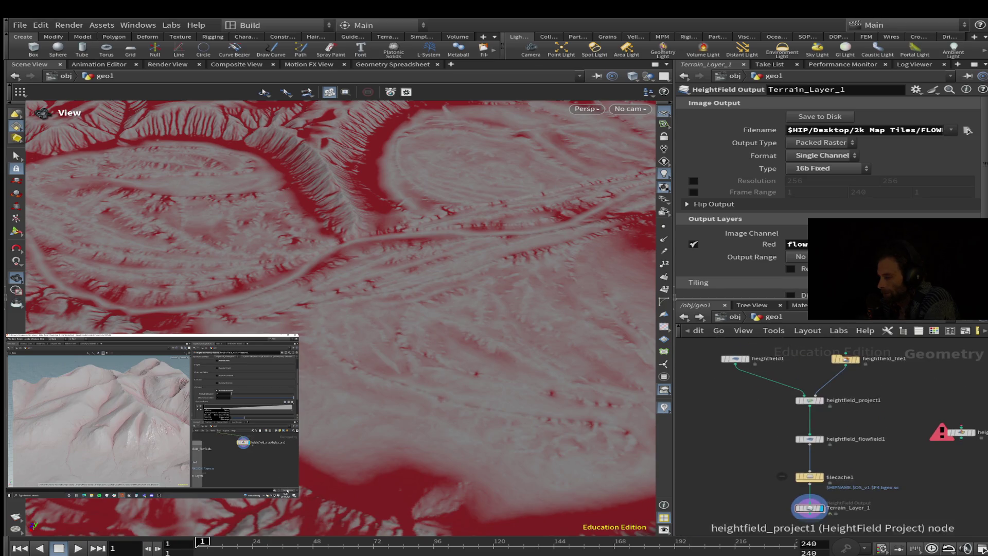
{"action": "mouse_move", "coordinate": [809, 410]}
{"action": "left_mouse_down"}
{"action": "mouse_move", "coordinate": [809, 391]}
{"action": "mouse_move", "coordinate": [961, 428]}
{"action": "left_mouse_up"}
{"action": "middle_click_drag", "start_coordinate": [961, 428], "coordinate": [885, 415]}
{"action": "left_click", "coordinate": [885, 417]}
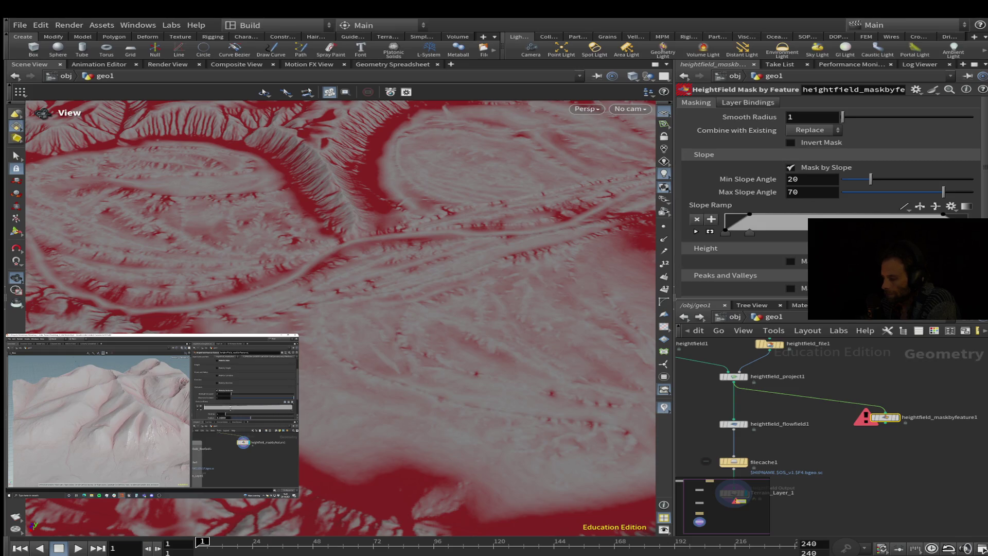
{"action": "mouse_move", "coordinate": [231, 435]}
{"action": "left_click", "coordinate": [132, 416]}
{"action": "left_click", "coordinate": [132, 416]}
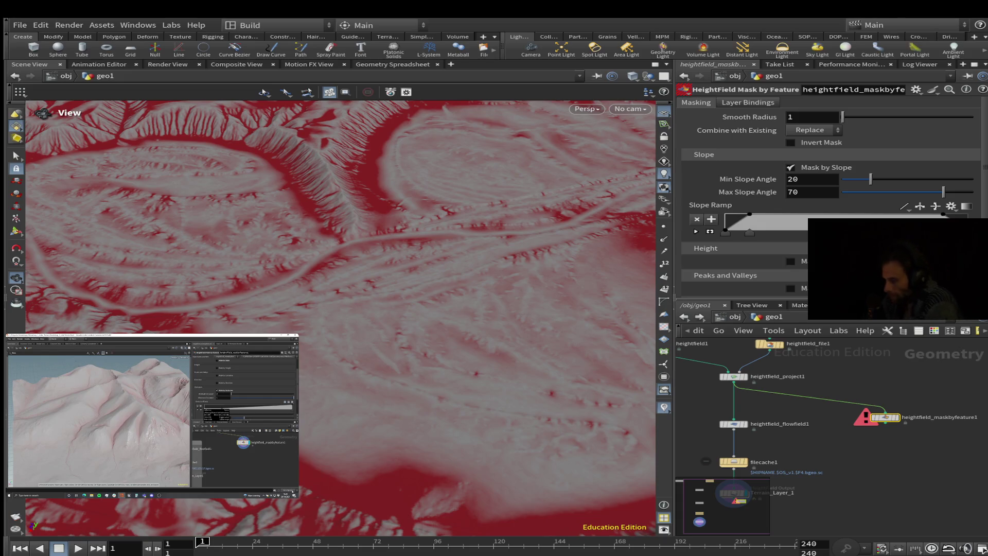
{"action": "left_click", "coordinate": [132, 416]}
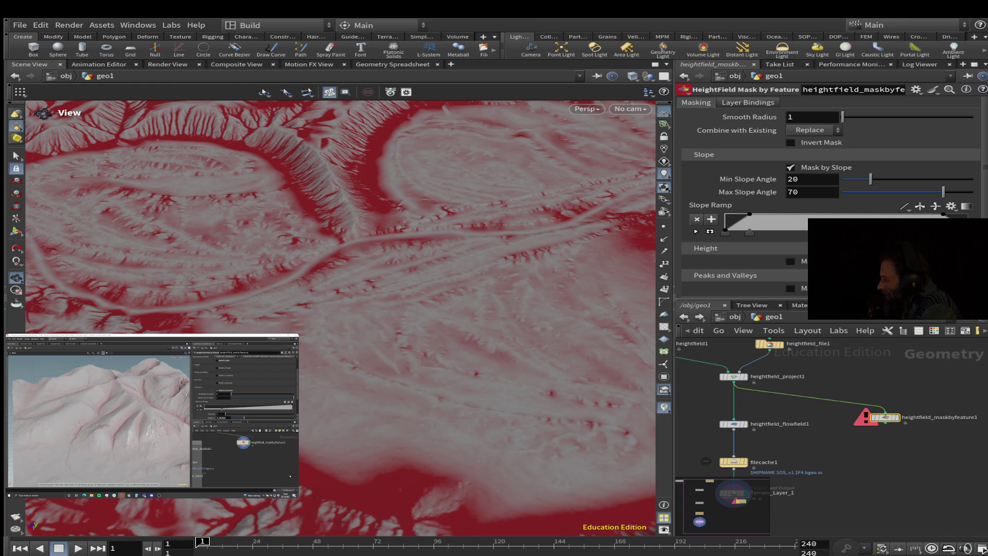
{"action": "left_click", "coordinate": [152, 417]}
{"action": "mouse_move", "coordinate": [267, 410]}
{"action": "mouse_move", "coordinate": [154, 415]}
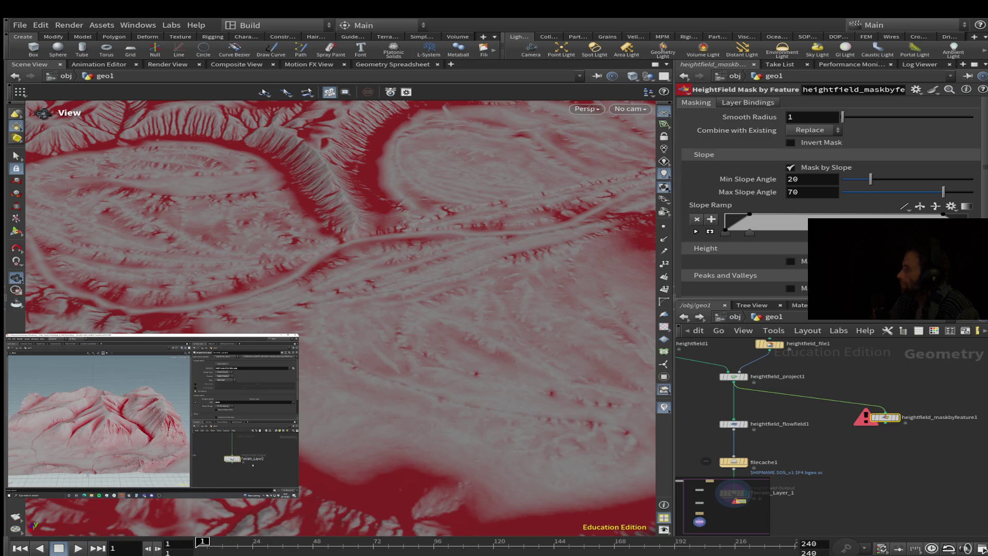
{"action": "mouse_move", "coordinate": [154, 441]}
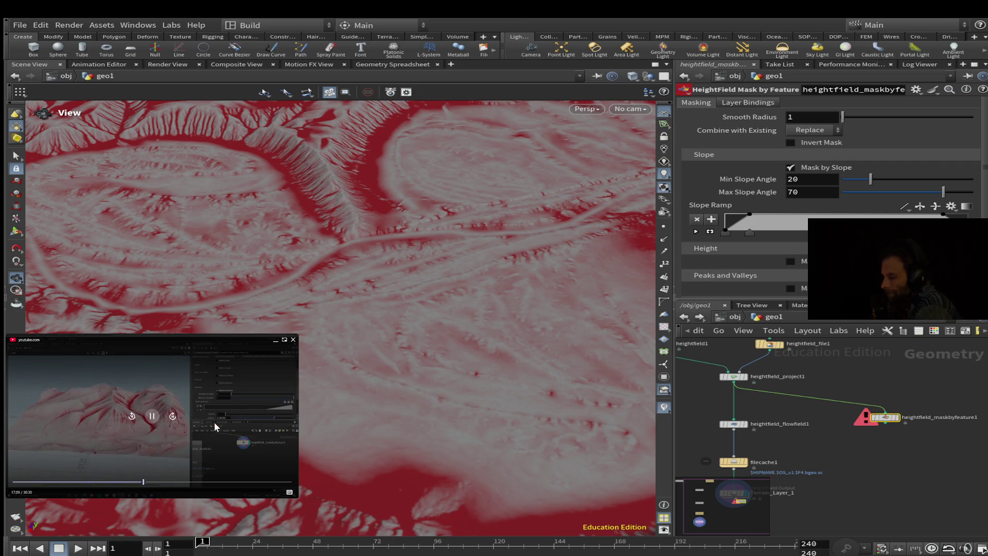
{"action": "mouse_move", "coordinate": [104, 419]}
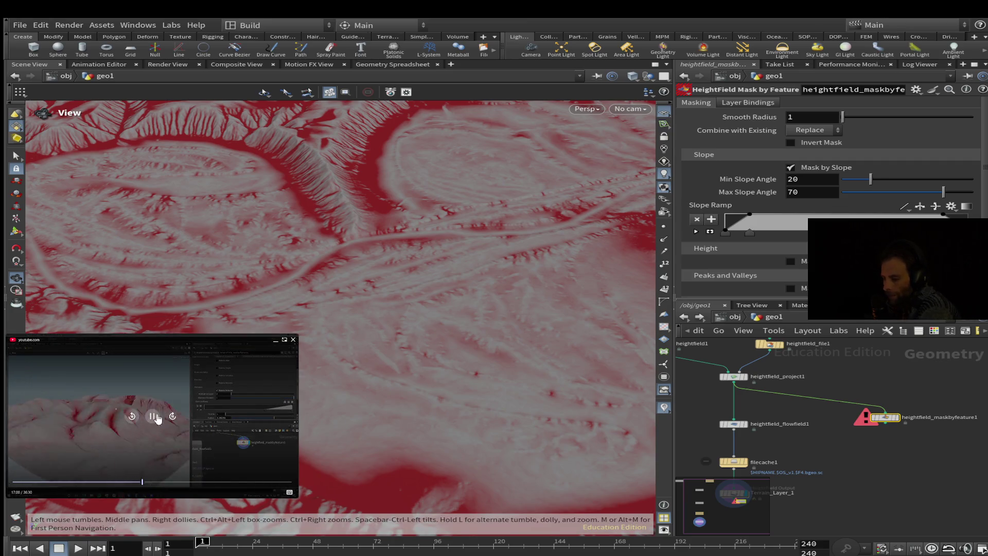
{"action": "left_click", "coordinate": [132, 415]}
{"action": "left_click", "coordinate": [132, 416]}
{"action": "left_click", "coordinate": [132, 416]}
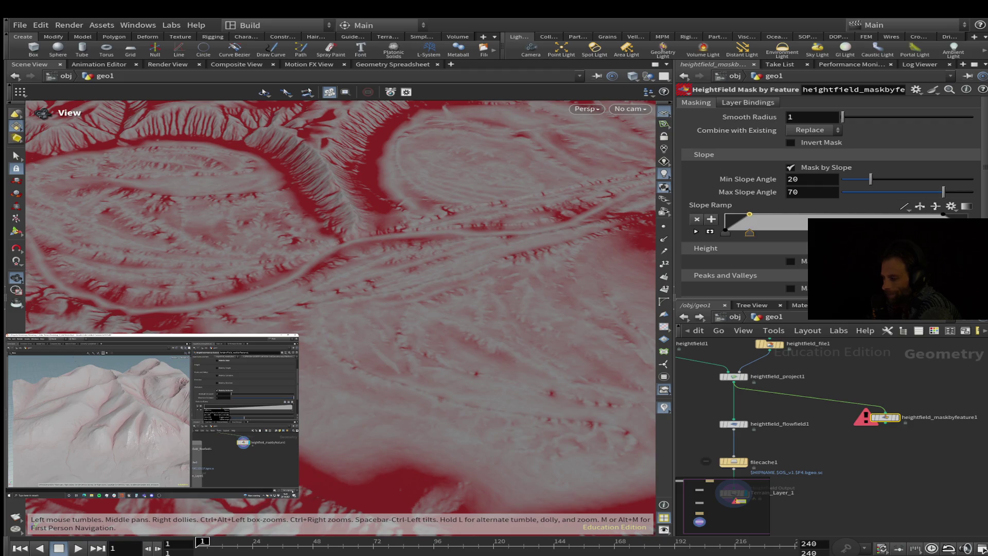
{"action": "scroll", "coordinate": [828, 196], "scroll_direction": "down", "scroll_amount": 3}
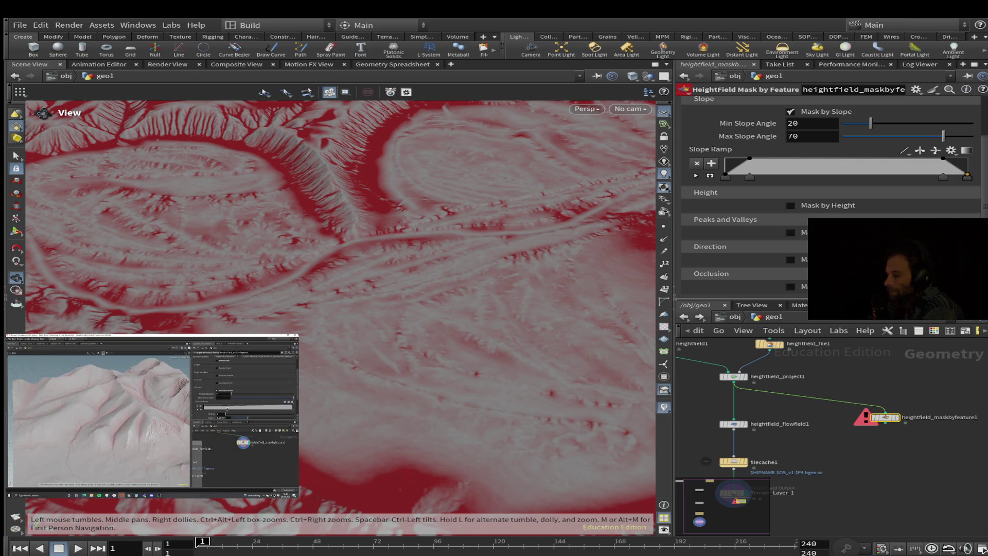
{"action": "scroll", "coordinate": [833, 197], "scroll_direction": "up", "scroll_amount": 1}
Drag the Slope Ramp keys, moving the last to the end, so the ramp rises gradually
{"action": "left_click_drag", "start_coordinate": [749, 199], "coordinate": [928, 199]}
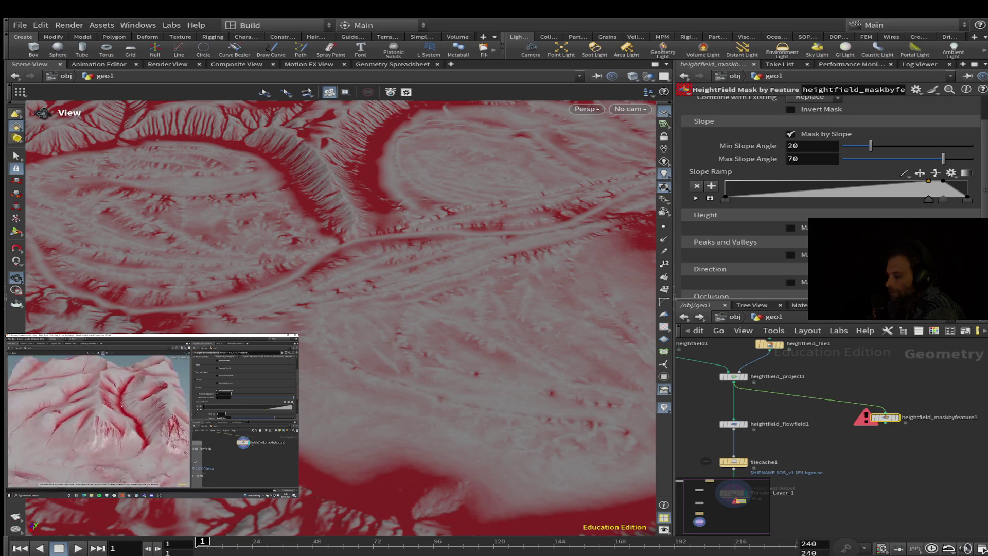
{"action": "mouse_move", "coordinate": [360, 258]}
{"action": "left_mouse_down"}
{"action": "mouse_move", "coordinate": [330, 308]}
{"action": "mouse_move", "coordinate": [330, 350]}
{"action": "left_mouse_up"}
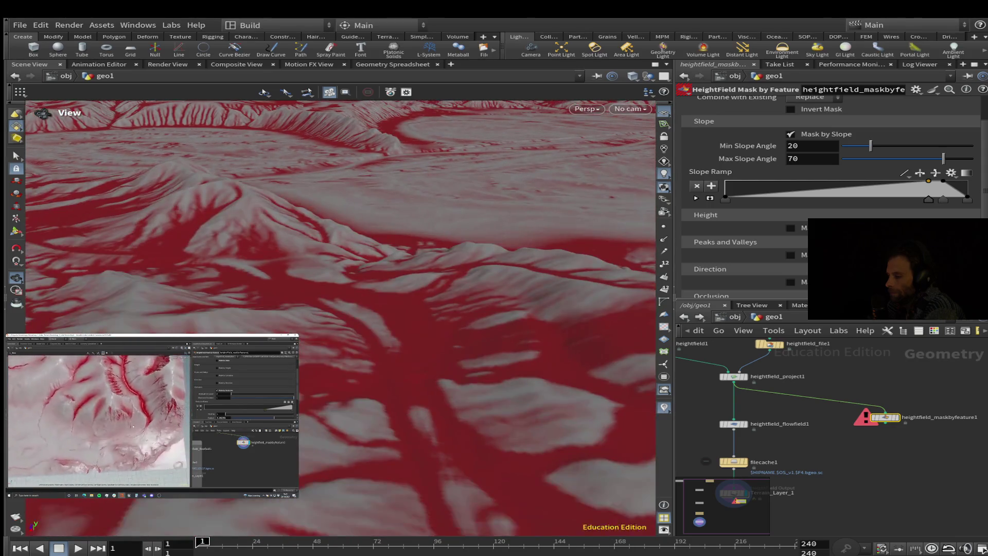
{"action": "left_click_drag", "start_coordinate": [928, 199], "coordinate": [764, 199]}
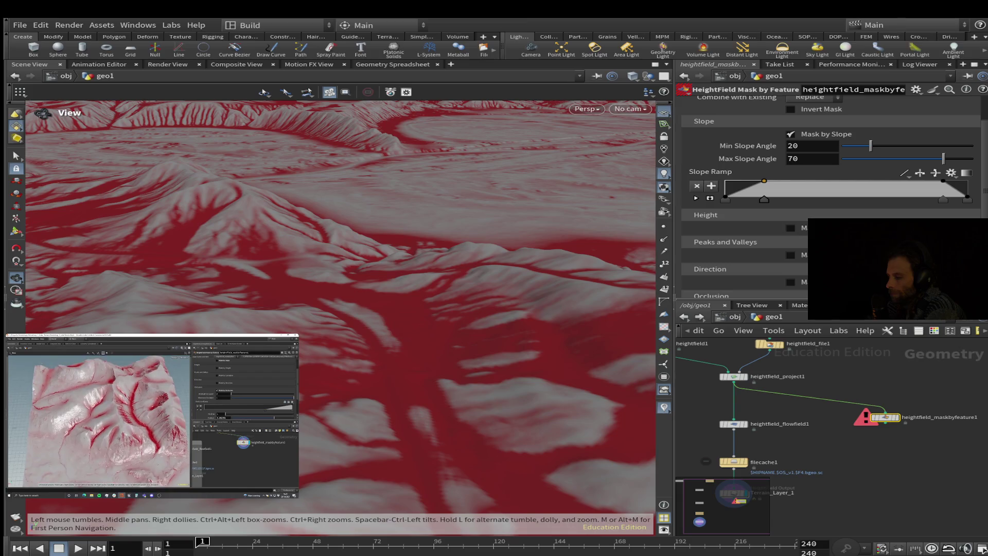
{"action": "left_click_drag", "start_coordinate": [942, 199], "coordinate": [967, 199]}
{"action": "left_click_drag", "start_coordinate": [764, 199], "coordinate": [936, 200]}
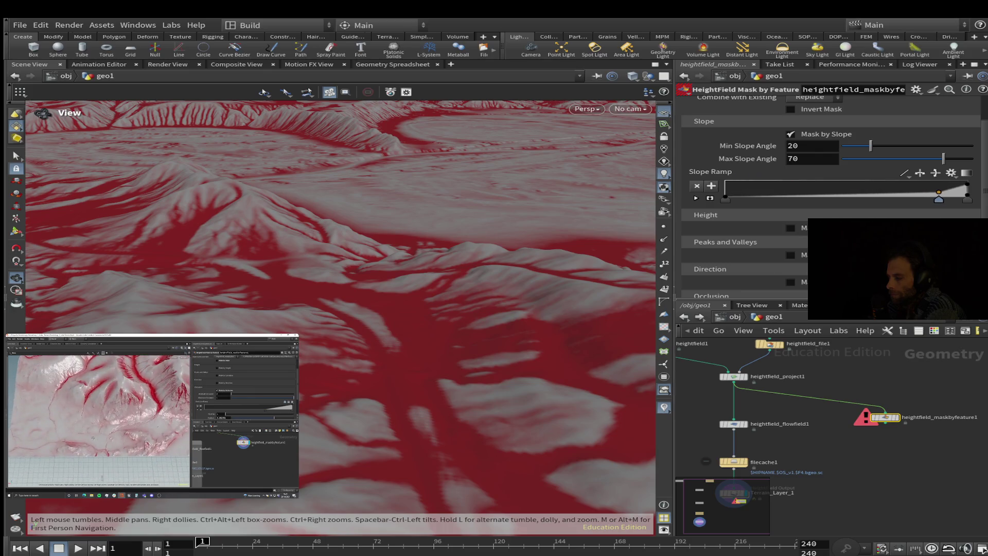
Orbit out toward the horizon and display heightfield_maskbyfeature1's output in the viewport
{"action": "mouse_move", "coordinate": [360, 257]}
{"action": "left_mouse_down"}
{"action": "mouse_move", "coordinate": [360, 324]}
{"action": "mouse_move", "coordinate": [361, 242]}
{"action": "mouse_move", "coordinate": [360, 324]}
{"action": "left_mouse_up"}
{"action": "mouse_move", "coordinate": [152, 415]}
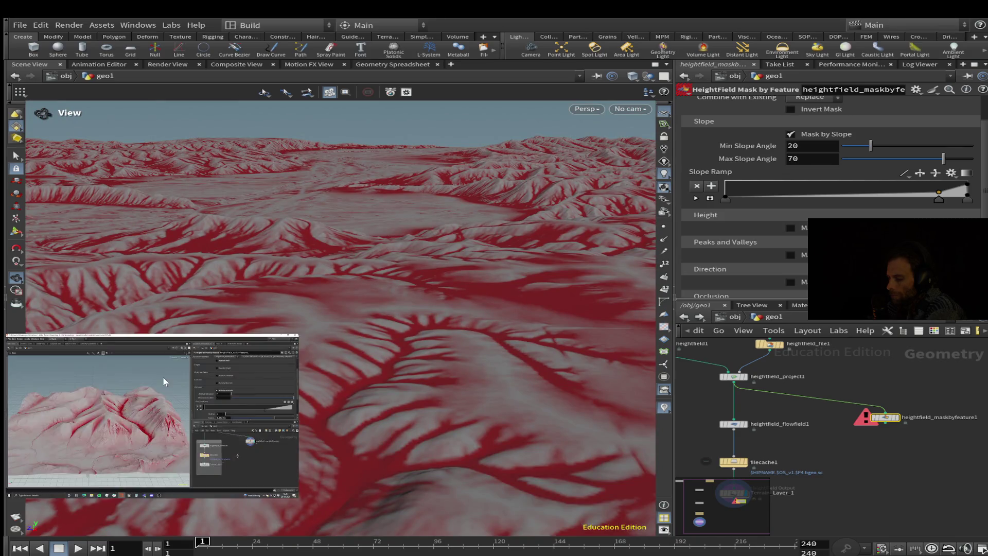
{"action": "mouse_move", "coordinate": [360, 288]}
{"action": "left_mouse_down"}
{"action": "mouse_move", "coordinate": [360, 242]}
{"action": "mouse_move", "coordinate": [361, 324]}
{"action": "left_mouse_up"}
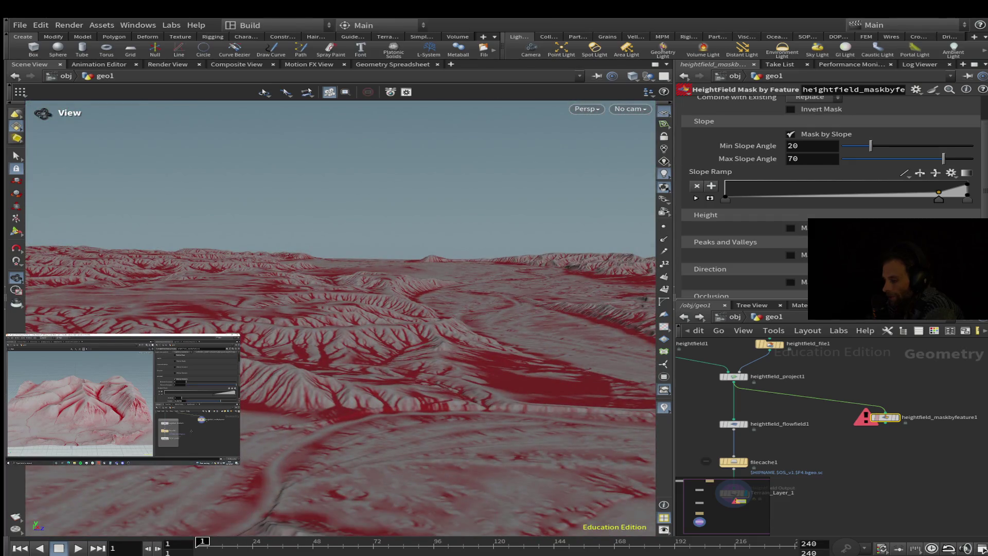
{"action": "left_click", "coordinate": [868, 405]}
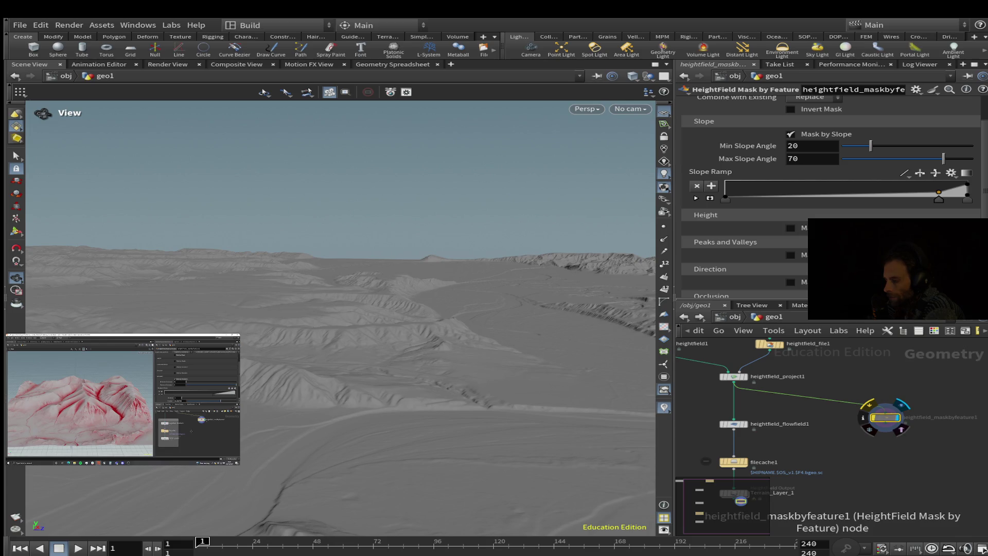
{"action": "left_click_drag", "start_coordinate": [938, 192], "coordinate": [782, 188]}
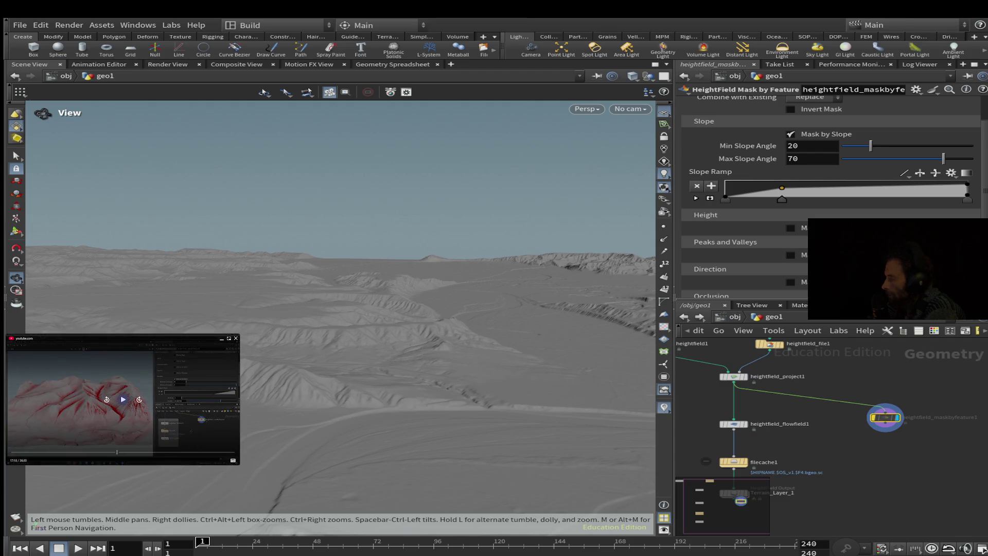
{"action": "left_click", "coordinate": [108, 399]}
{"action": "left_click", "coordinate": [123, 399]}
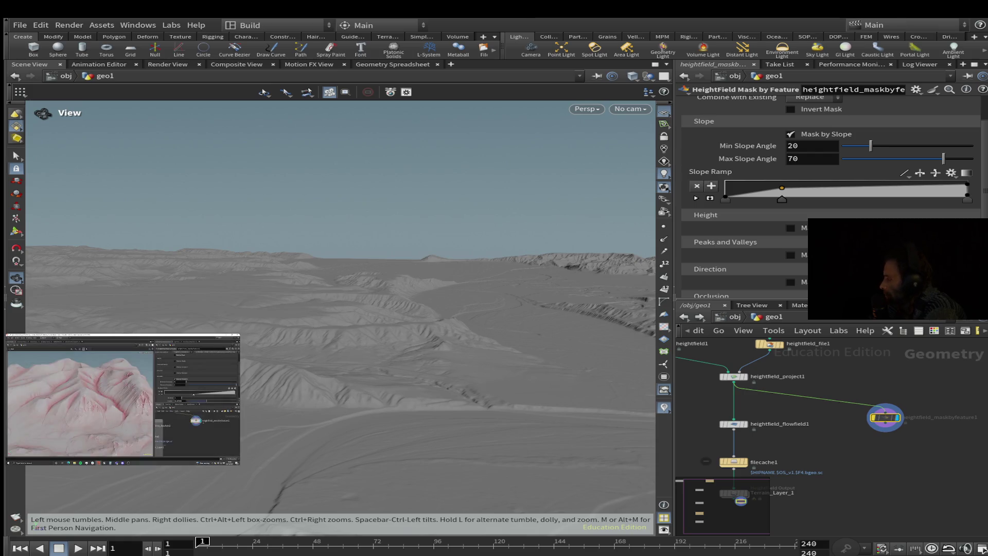
{"action": "scroll", "coordinate": [828, 195], "scroll_direction": "down", "scroll_amount": 2}
{"action": "scroll", "coordinate": [828, 196], "scroll_direction": "up", "scroll_amount": 3}
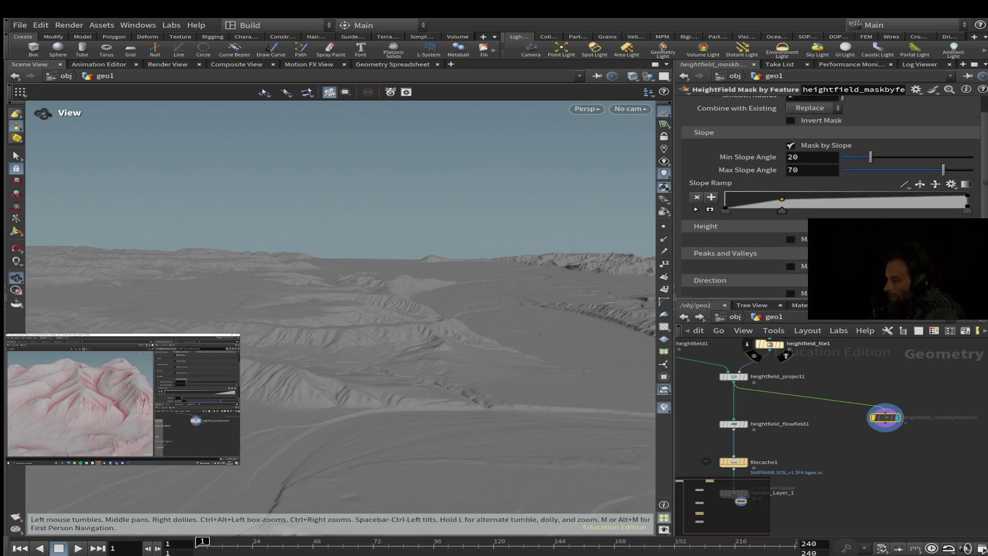
{"action": "scroll", "coordinate": [828, 196], "scroll_direction": "up", "scroll_amount": 1}
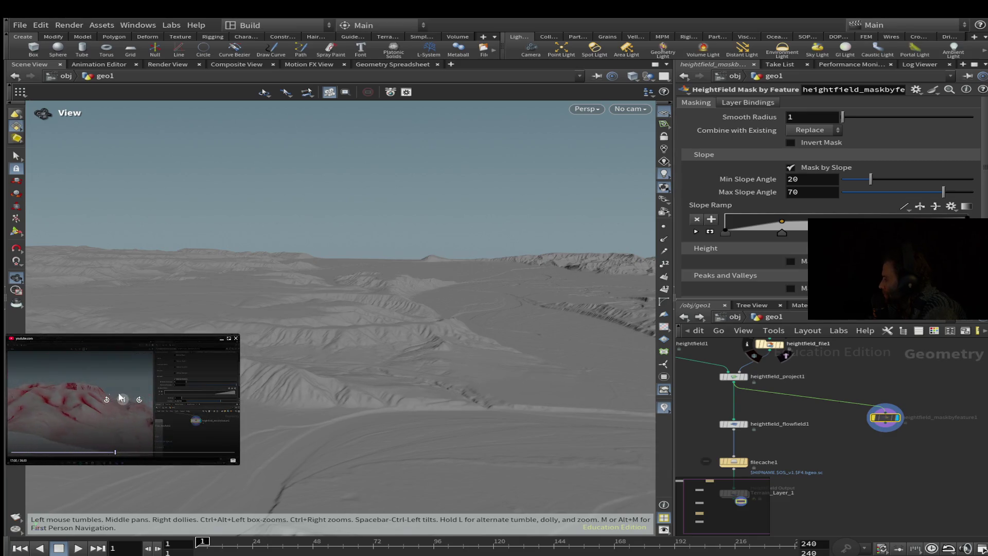
{"action": "left_click", "coordinate": [122, 399]}
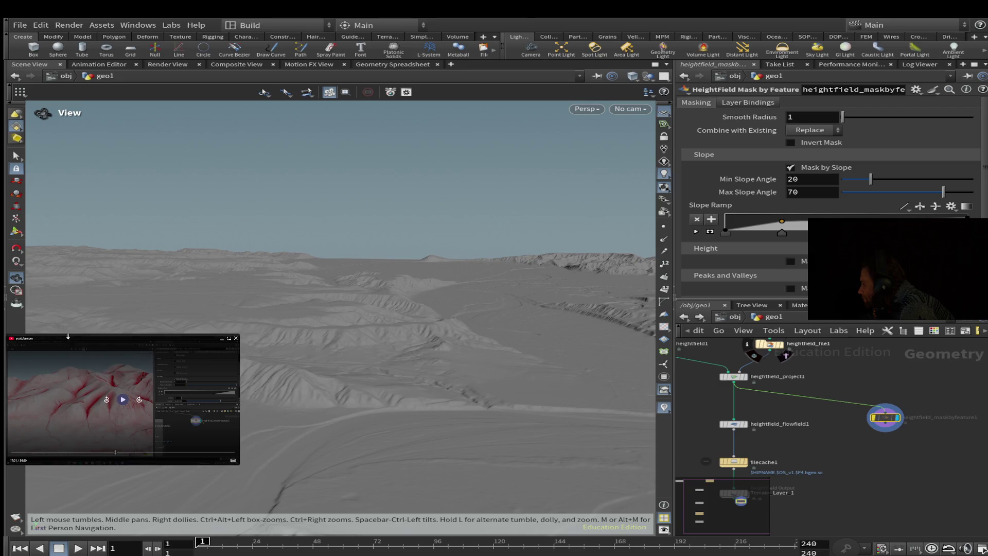
{"action": "scroll", "coordinate": [828, 206], "scroll_direction": "down", "scroll_amount": 2}
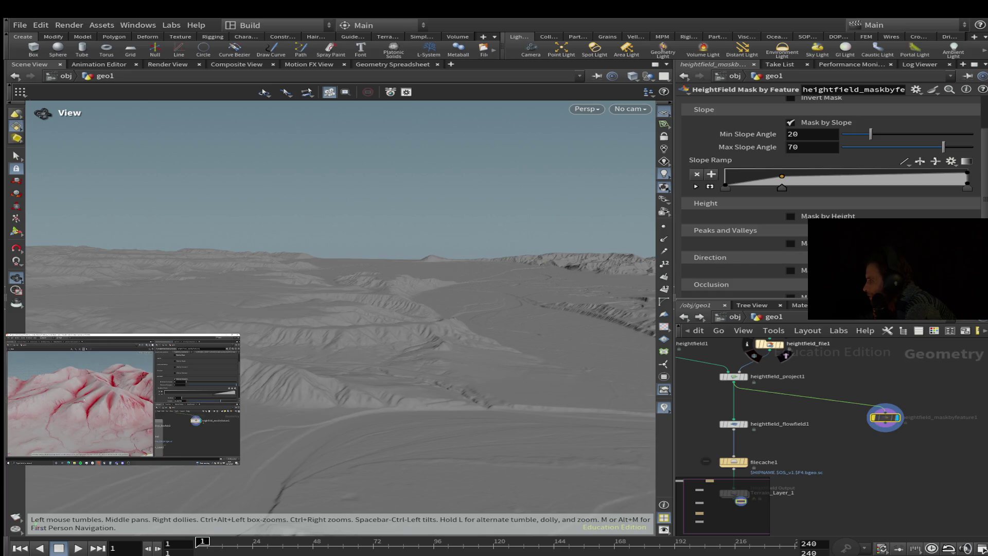
{"action": "mouse_move", "coordinate": [157, 353]}
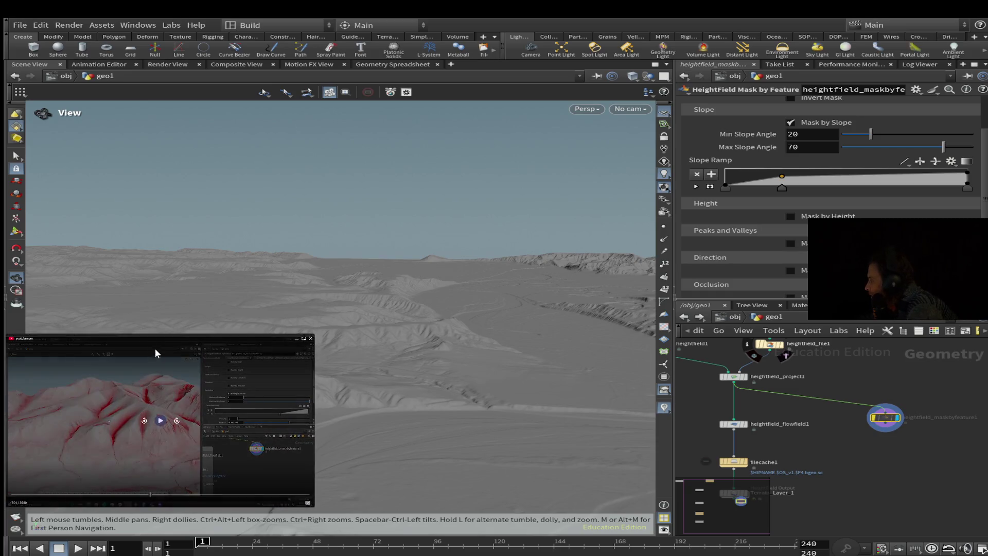
{"action": "scroll", "coordinate": [828, 196], "scroll_direction": "down", "scroll_amount": 1}
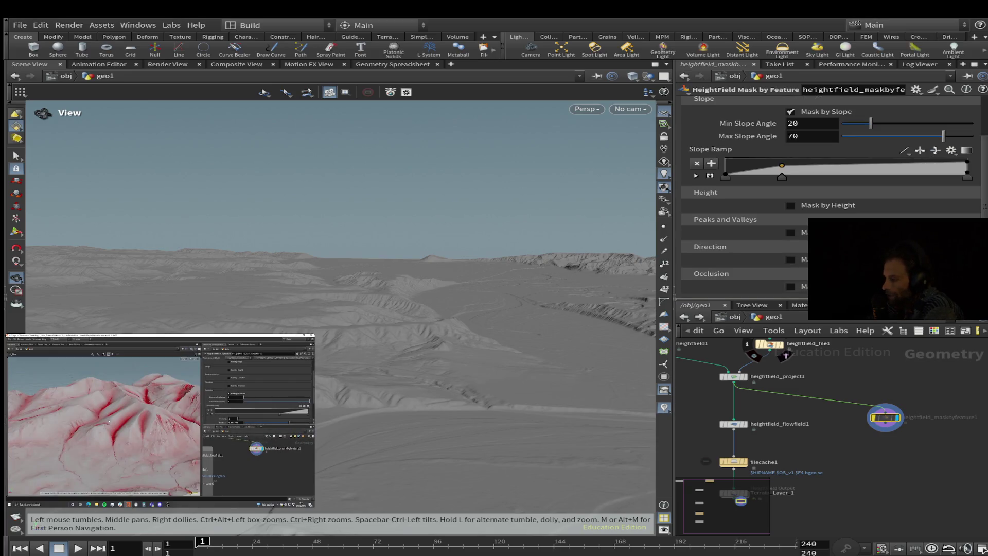
Turn on Mask by Occlusion and delete the Occlusion Ramp's second point
{"action": "left_click", "coordinate": [790, 286]}
{"action": "scroll", "coordinate": [828, 206], "scroll_direction": "down", "scroll_amount": 3}
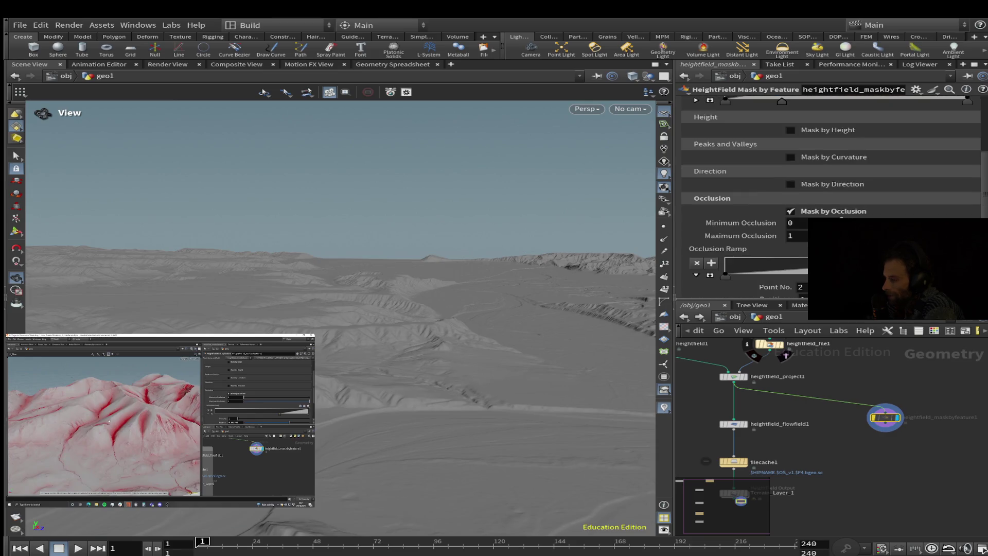
{"action": "scroll", "coordinate": [828, 196], "scroll_direction": "up", "scroll_amount": 4}
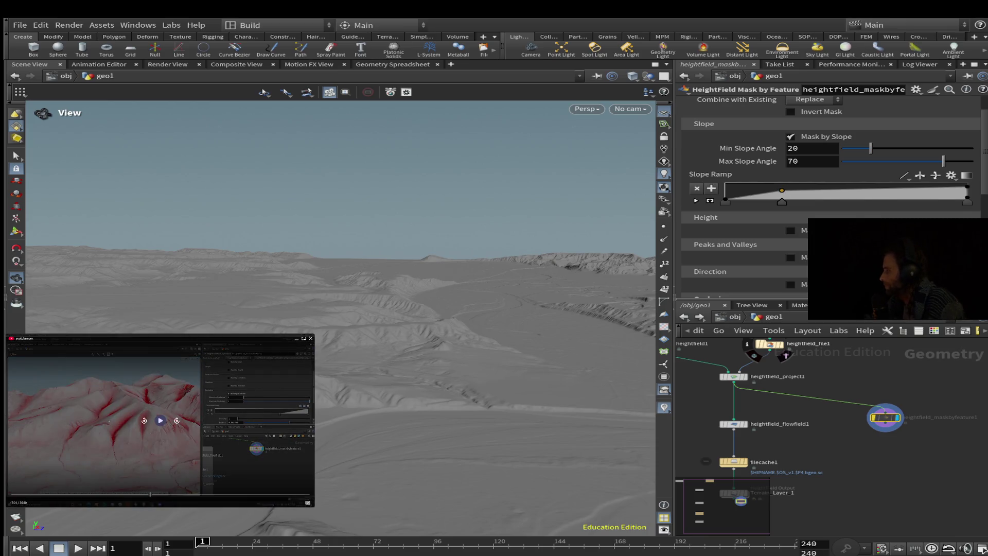
{"action": "left_click", "coordinate": [143, 421]}
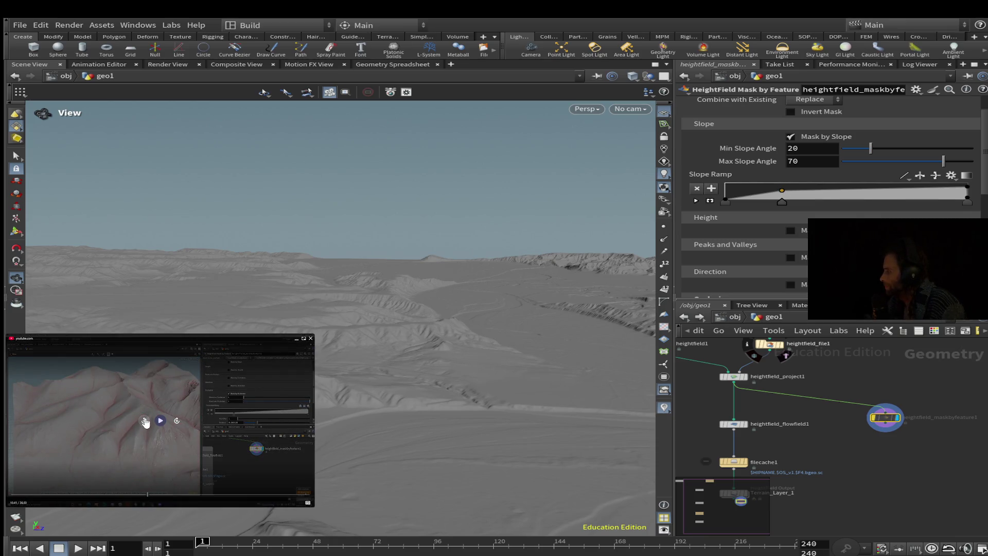
{"action": "left_click", "coordinate": [160, 420]}
{"action": "scroll", "coordinate": [831, 196], "scroll_direction": "down", "scroll_amount": 4}
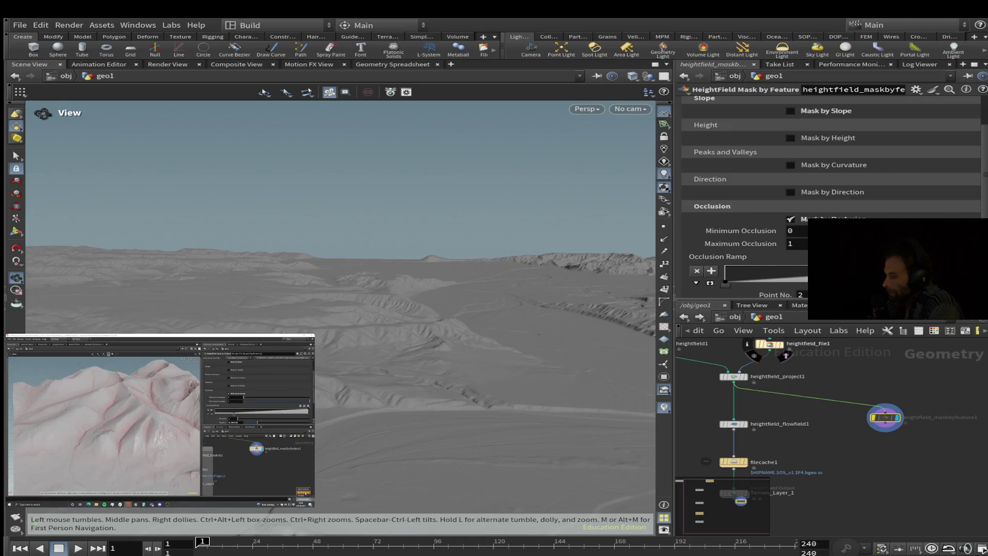
{"action": "key", "text": "Delete"}
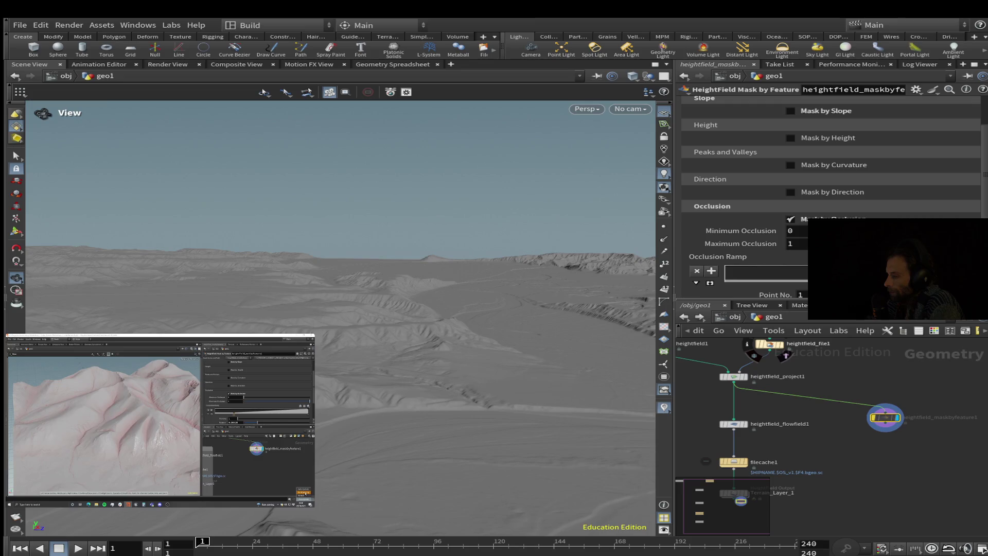
Drag the remaining occlusion ramp point to about 0.90 position, near the top end
{"action": "mouse_move", "coordinate": [391, 309]}
{"action": "left_mouse_down"}
{"action": "mouse_move", "coordinate": [391, 268]}
{"action": "mouse_move", "coordinate": [391, 308]}
{"action": "left_mouse_up"}
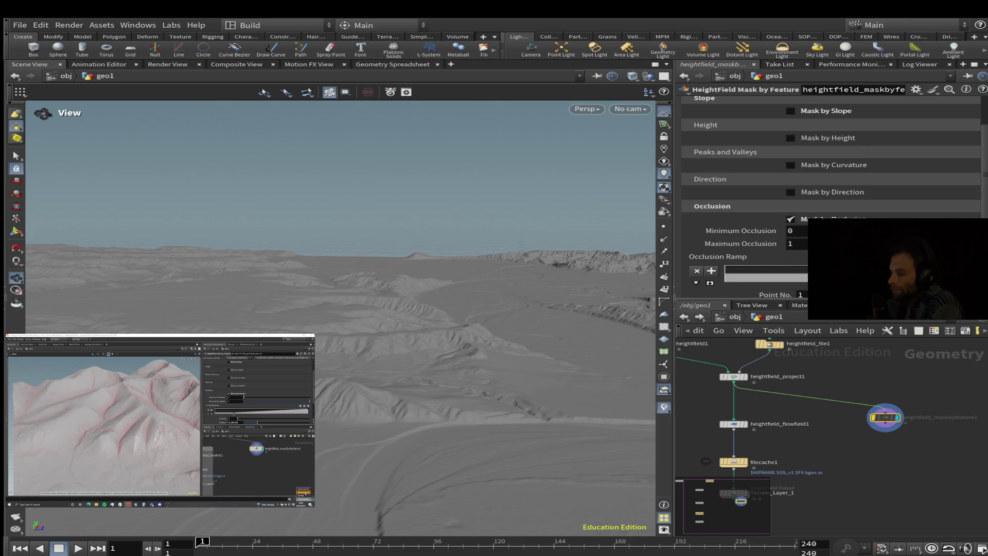
{"action": "scroll", "coordinate": [830, 195], "scroll_direction": "down", "scroll_amount": 3}
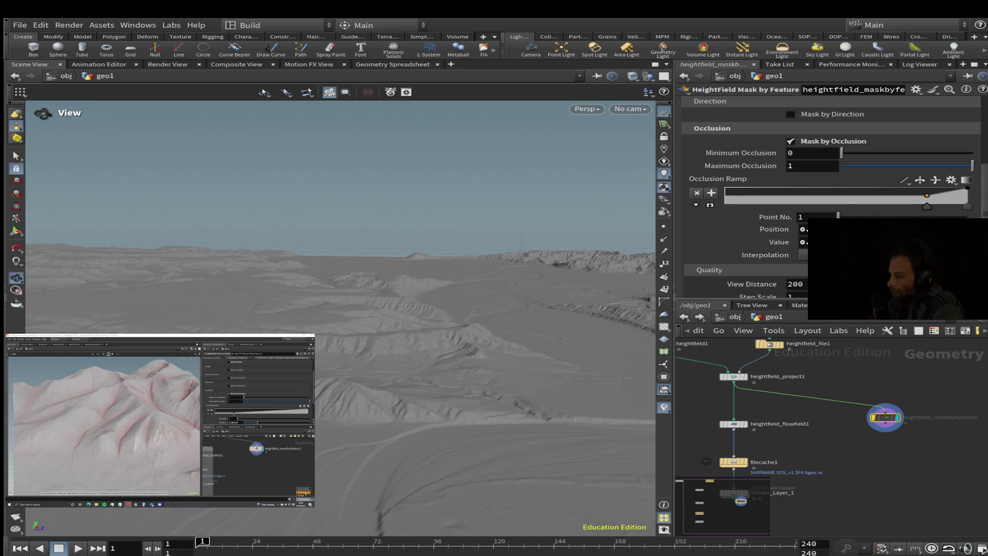
{"action": "left_click_drag", "start_coordinate": [927, 206], "coordinate": [899, 206]}
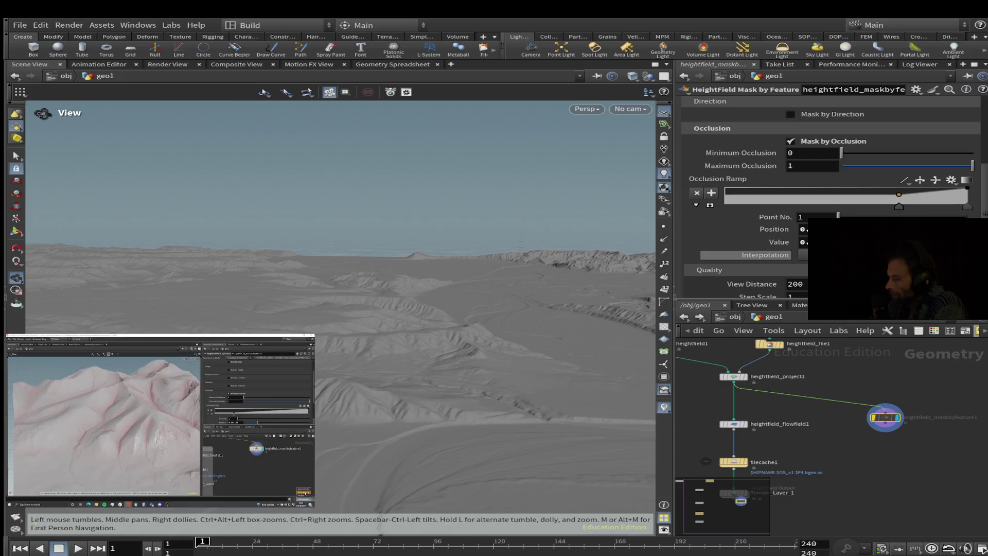
{"action": "scroll", "coordinate": [828, 196], "scroll_direction": "down", "scroll_amount": 2}
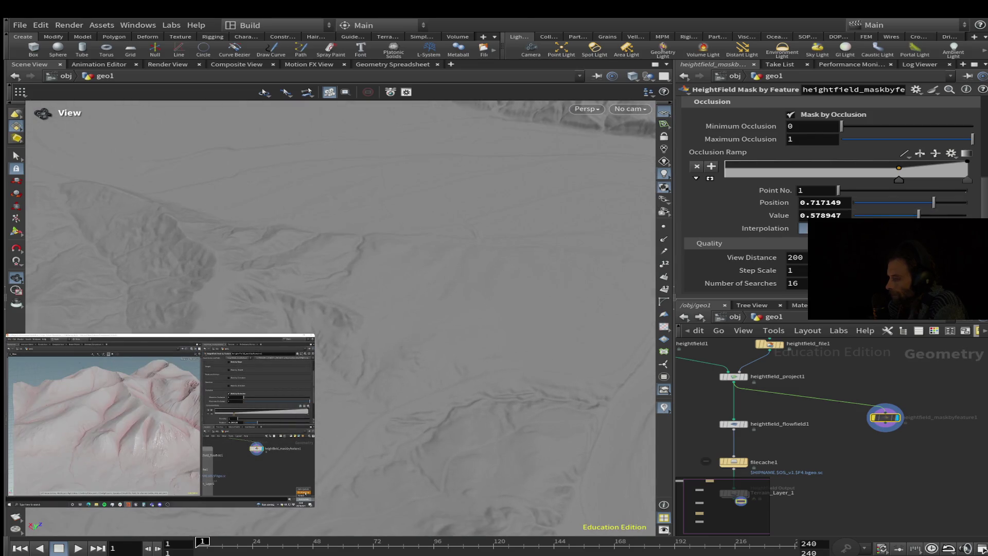
{"action": "left_click", "coordinate": [160, 419]}
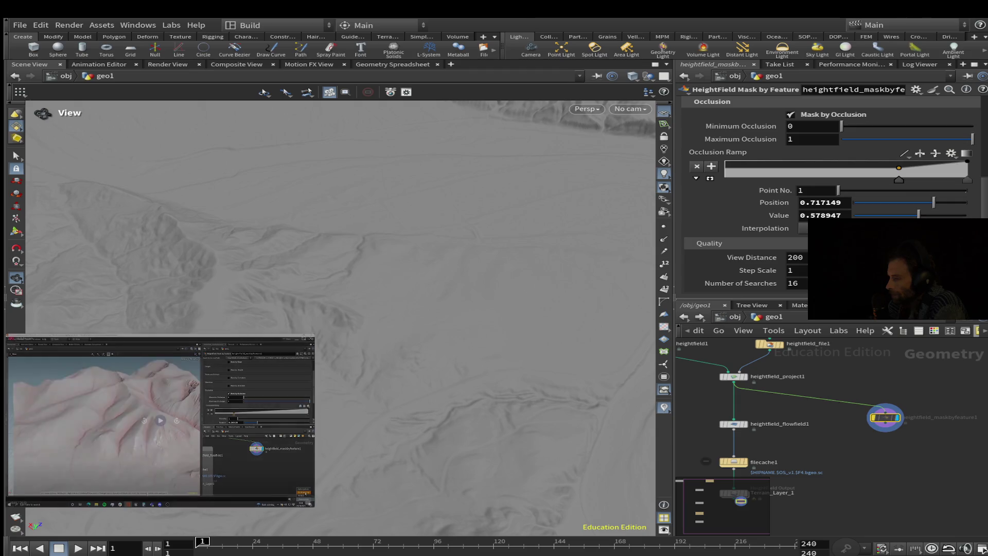
{"action": "left_click", "coordinate": [161, 420]}
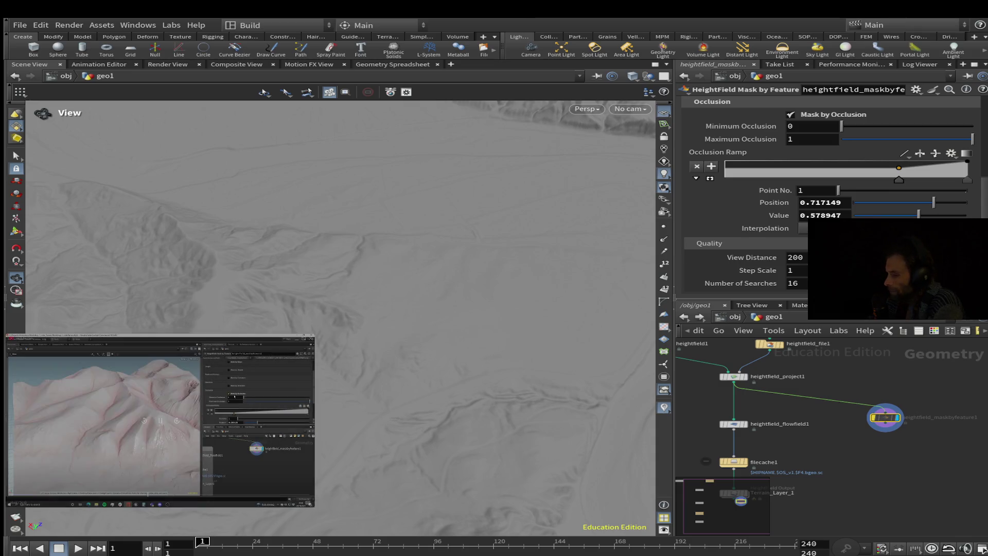
{"action": "left_click_drag", "start_coordinate": [898, 167], "coordinate": [943, 179]}
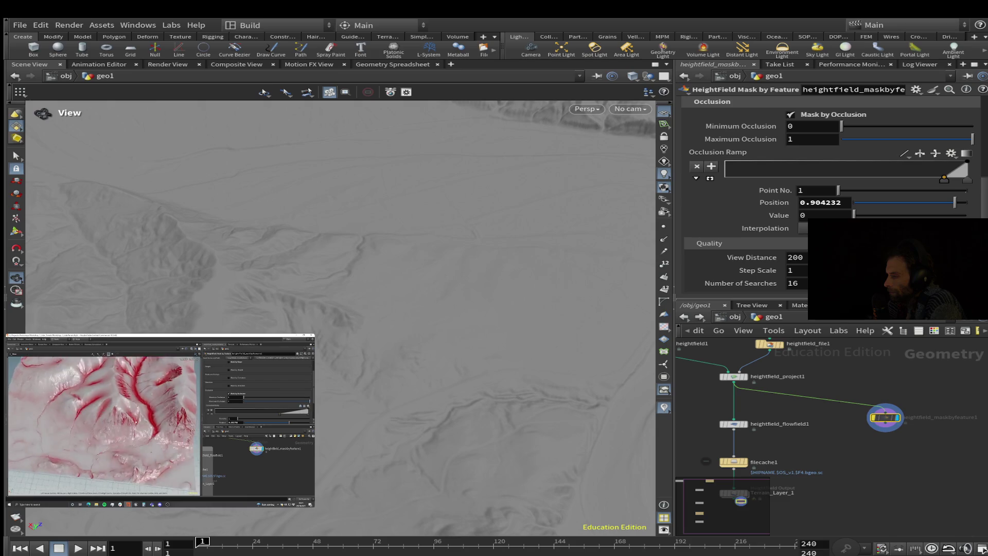
Re-enable Mask by Slope and orbit the terrain for a tilted close-up
{"action": "scroll", "coordinate": [904, 154], "scroll_direction": "up", "scroll_amount": 3}
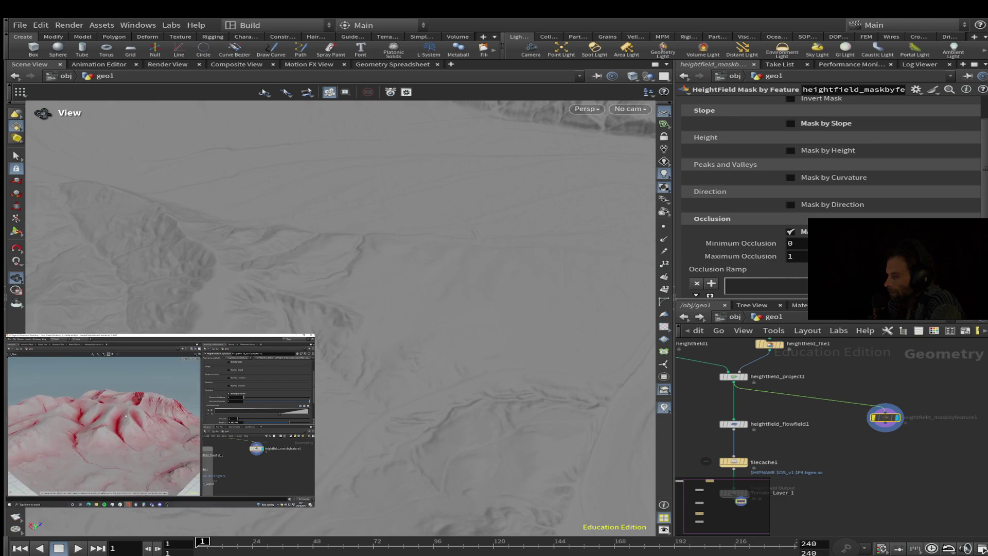
{"action": "scroll", "coordinate": [828, 180], "scroll_direction": "up", "scroll_amount": 1}
{"action": "left_click", "coordinate": [790, 162]}
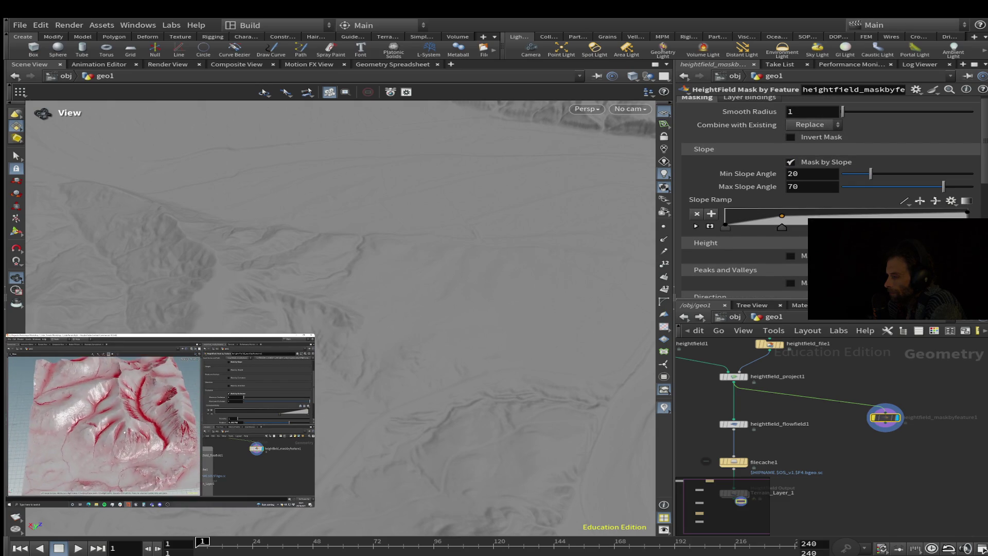
{"action": "scroll", "coordinate": [790, 165], "scroll_direction": "up", "scroll_amount": 1}
{"action": "scroll", "coordinate": [828, 195], "scroll_direction": "down", "scroll_amount": 5}
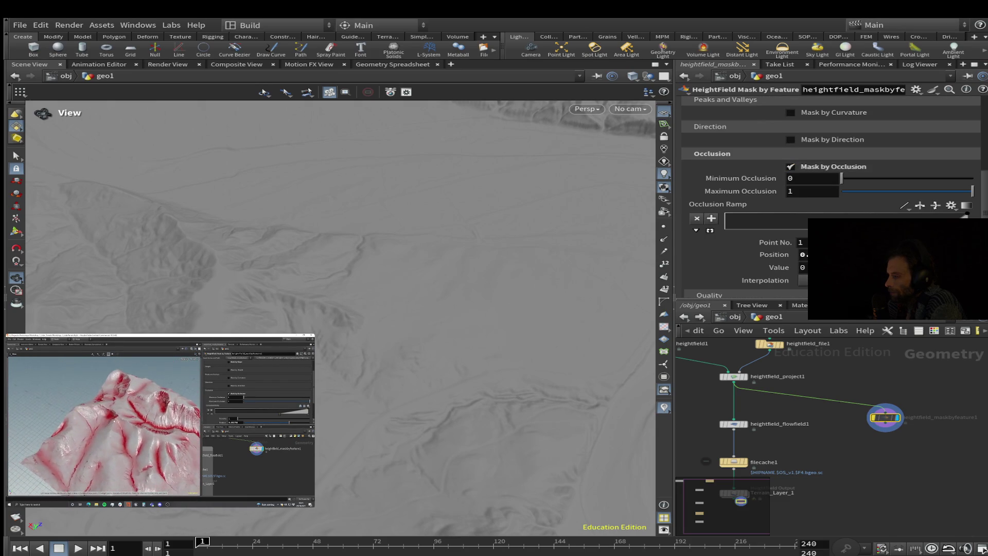
{"action": "scroll", "coordinate": [828, 196], "scroll_direction": "down", "scroll_amount": 1}
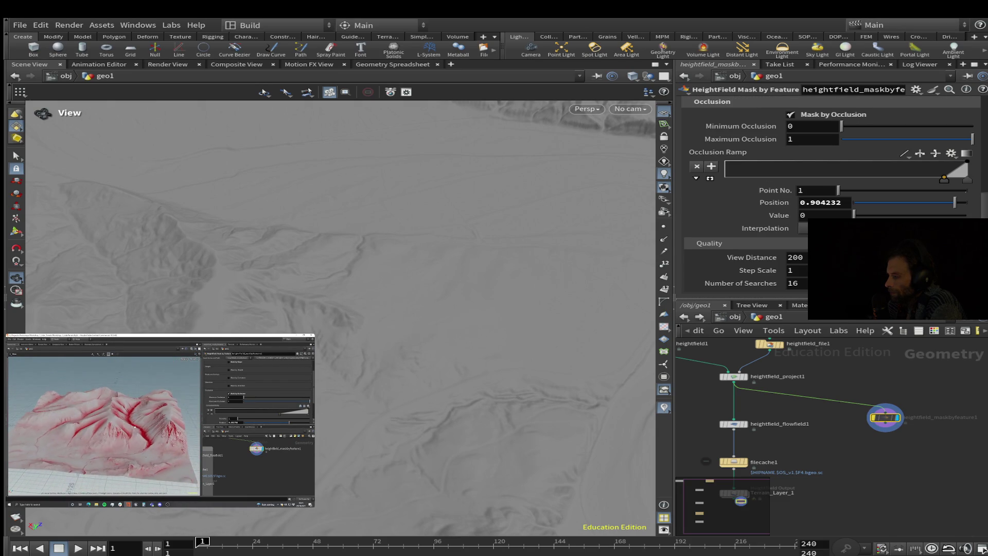
{"action": "scroll", "coordinate": [339, 309], "scroll_direction": "up", "scroll_amount": 5}
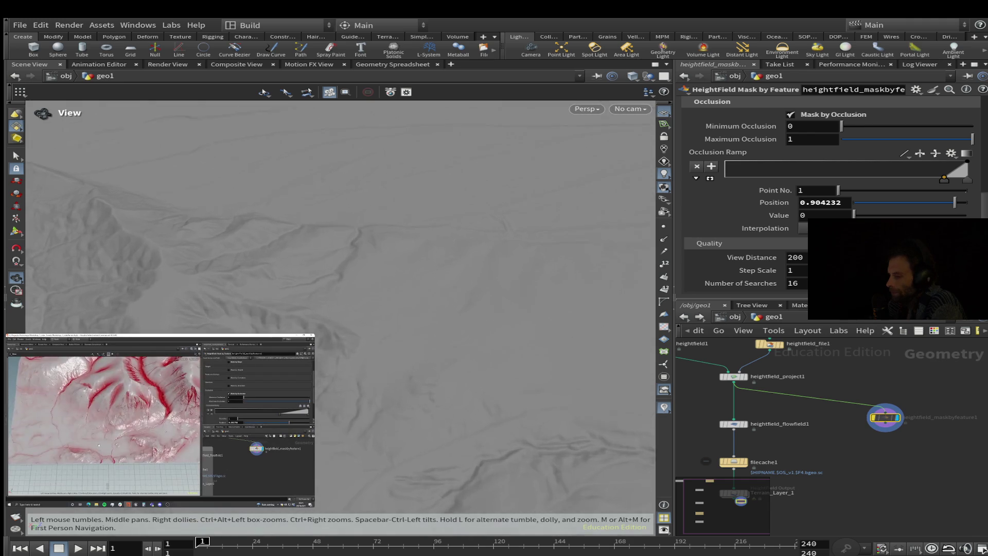
{"action": "mouse_move", "coordinate": [340, 309]}
{"action": "left_mouse_down"}
{"action": "mouse_move", "coordinate": [350, 349]}
{"action": "mouse_move", "coordinate": [360, 329]}
{"action": "mouse_move", "coordinate": [349, 272]}
{"action": "left_mouse_up"}
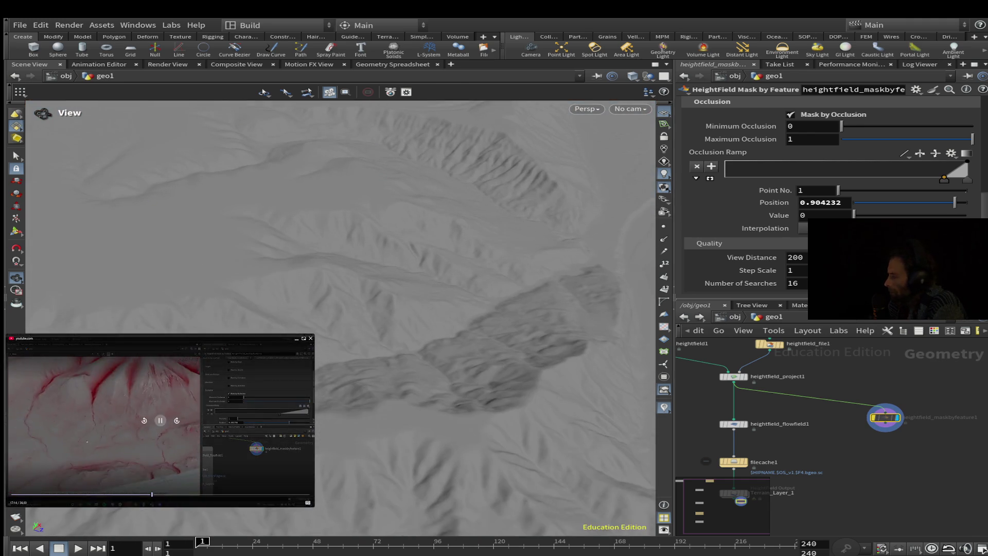
Rewind the reference tutorial video to around 15:20
{"action": "left_click", "coordinate": [164, 433]}
{"action": "left_click", "coordinate": [162, 422]}
{"action": "left_click", "coordinate": [160, 421]}
{"action": "left_click", "coordinate": [144, 422]}
{"action": "left_click", "coordinate": [145, 422]}
{"action": "left_click", "coordinate": [144, 422]}
{"action": "left_click", "coordinate": [144, 422]}
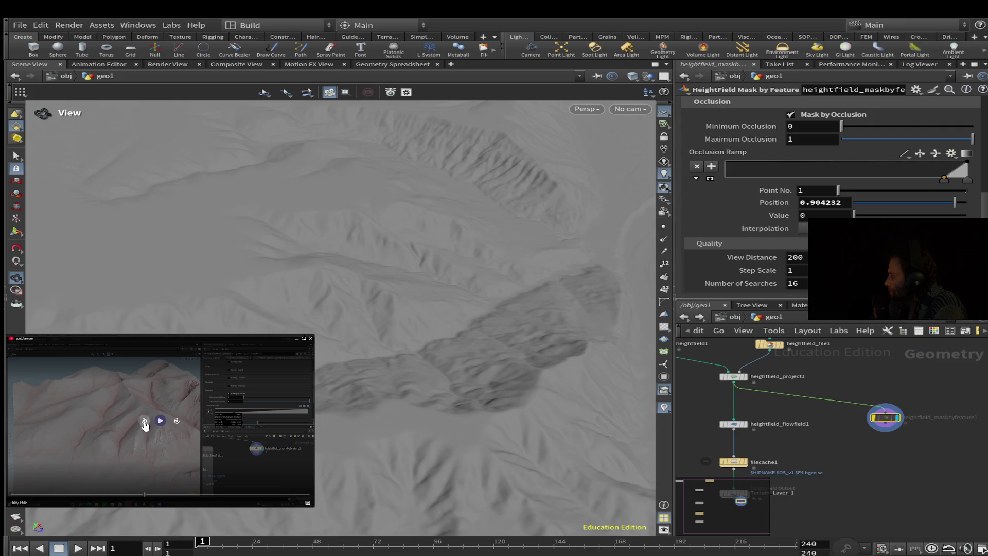
{"action": "left_click", "coordinate": [144, 422]}
{"action": "left_click", "coordinate": [144, 422]}
{"action": "left_click", "coordinate": [145, 422]}
{"action": "left_click", "coordinate": [144, 422]}
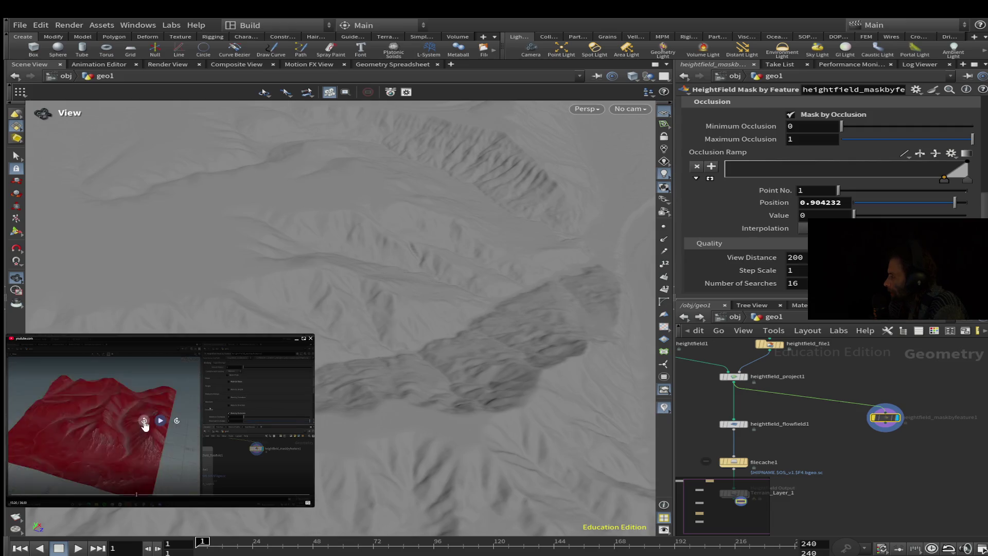
{"action": "left_click", "coordinate": [145, 422]}
{"action": "left_click", "coordinate": [144, 421]}
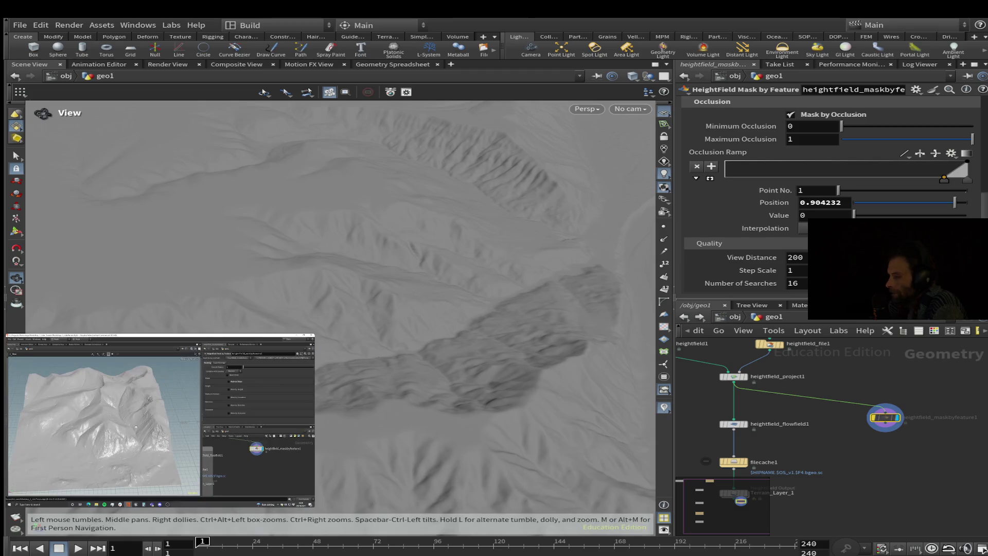
Drag the Occlusion Ramp key from the right end to the start of the ramp
{"action": "scroll", "coordinate": [828, 195], "scroll_direction": "up", "scroll_amount": 10}
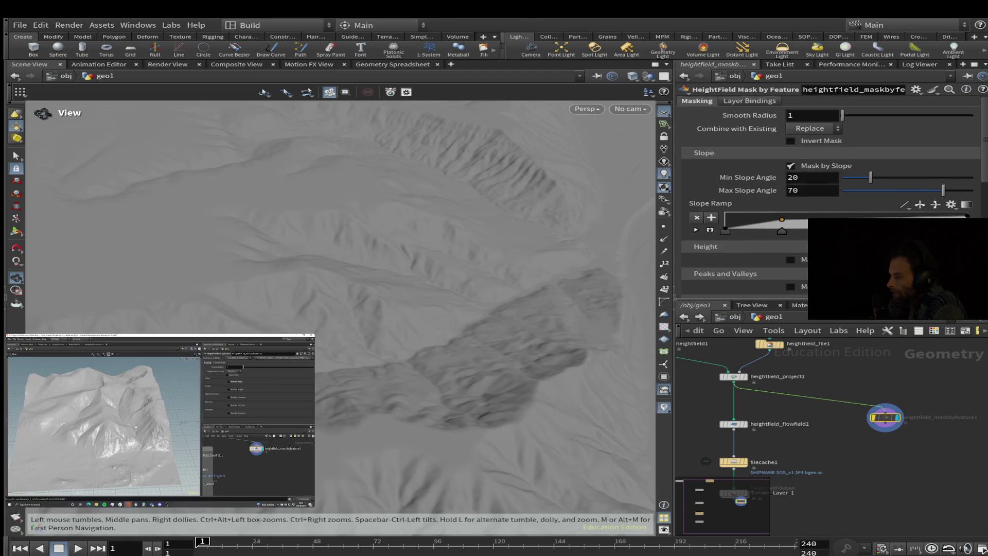
{"action": "scroll", "coordinate": [829, 196], "scroll_direction": "up", "scroll_amount": 1}
{"action": "scroll", "coordinate": [829, 195], "scroll_direction": "down", "scroll_amount": 10}
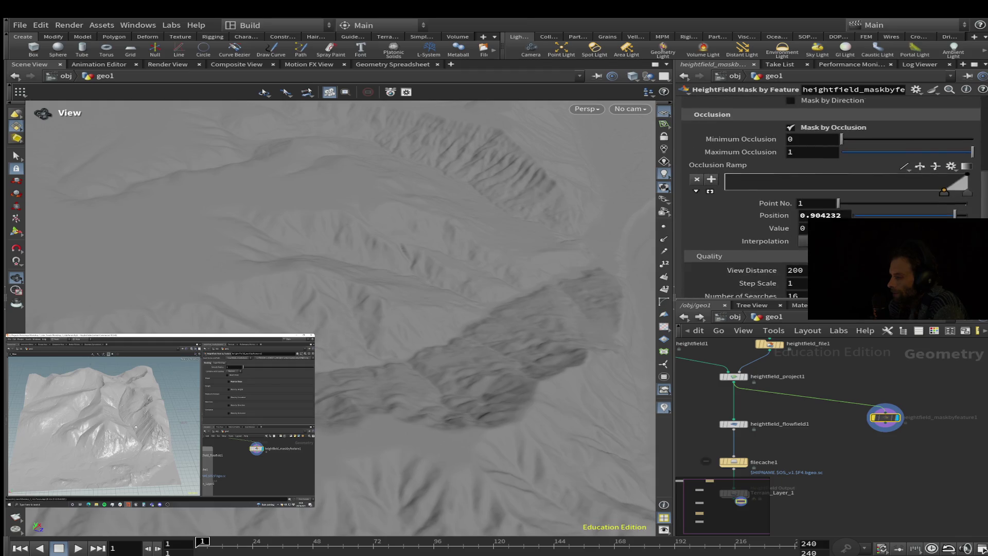
{"action": "left_click_drag", "start_coordinate": [943, 216], "coordinate": [954, 216]}
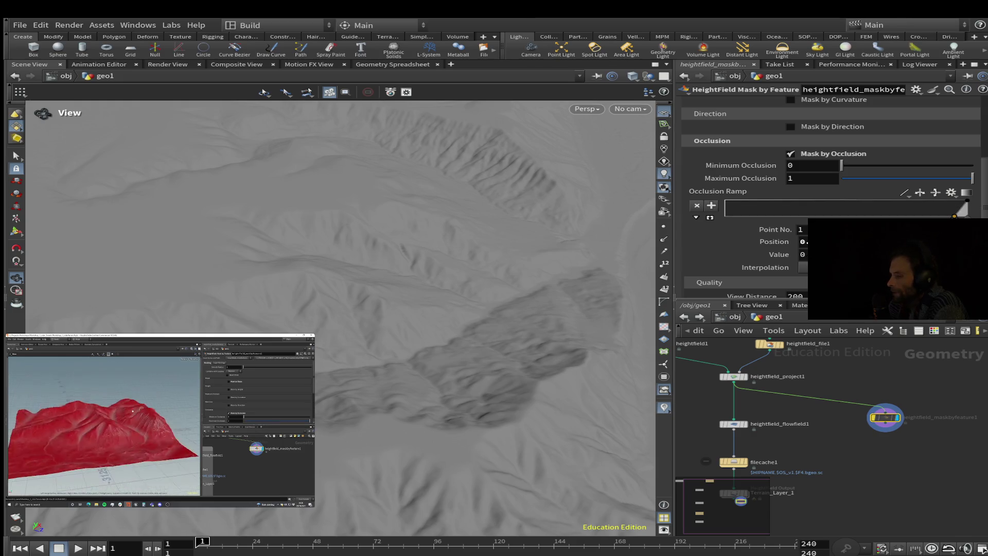
{"action": "mouse_move", "coordinate": [954, 215]}
{"action": "left_mouse_down"}
{"action": "mouse_move", "coordinate": [724, 218]}
{"action": "mouse_move", "coordinate": [725, 201]}
{"action": "left_mouse_up"}
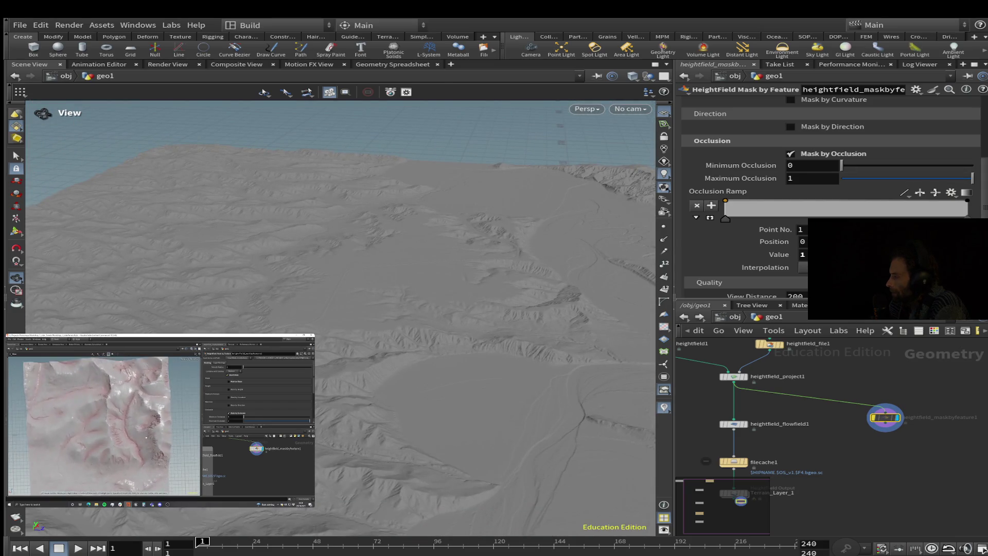
{"action": "scroll", "coordinate": [833, 198], "scroll_direction": "up", "scroll_amount": 5}
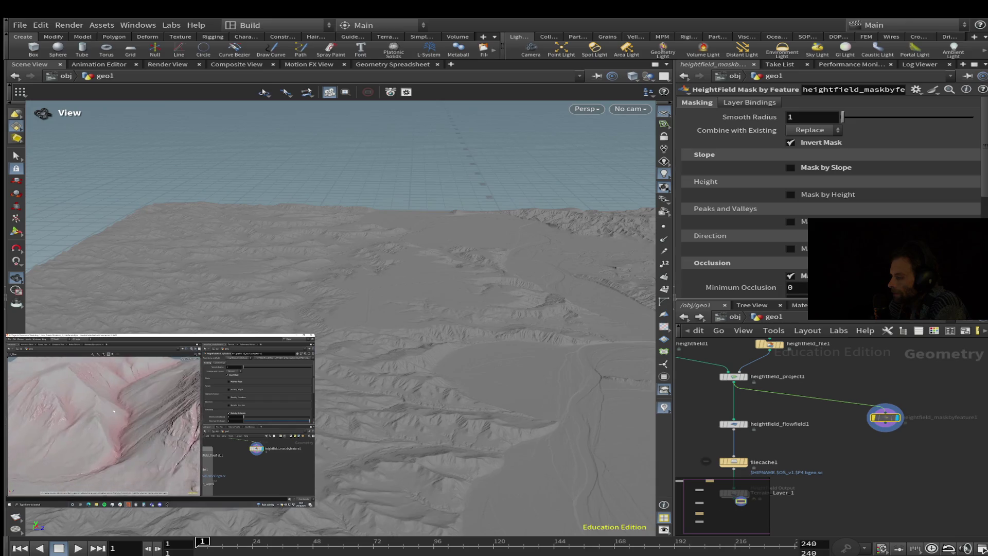
{"action": "key", "text": "i"}
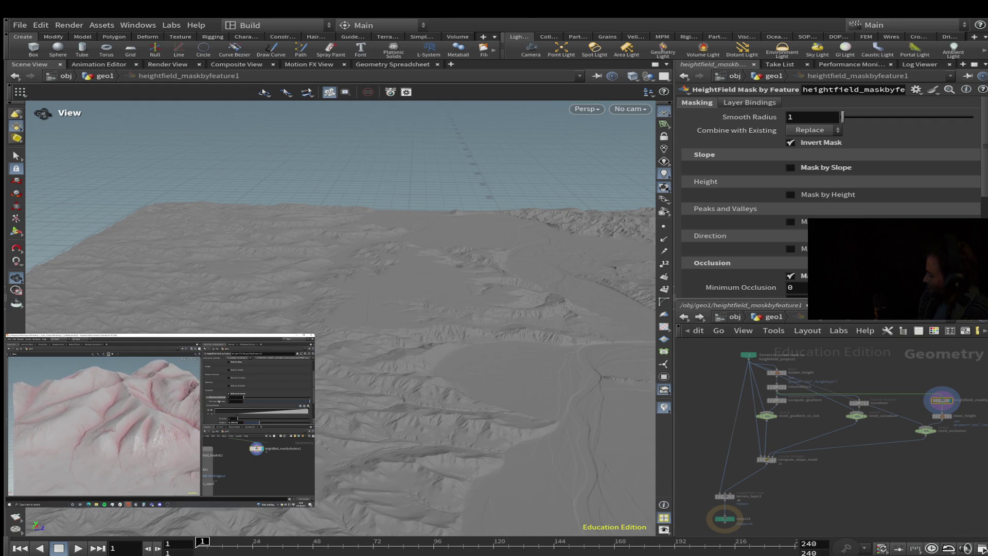
{"action": "left_click", "coordinate": [901, 398]}
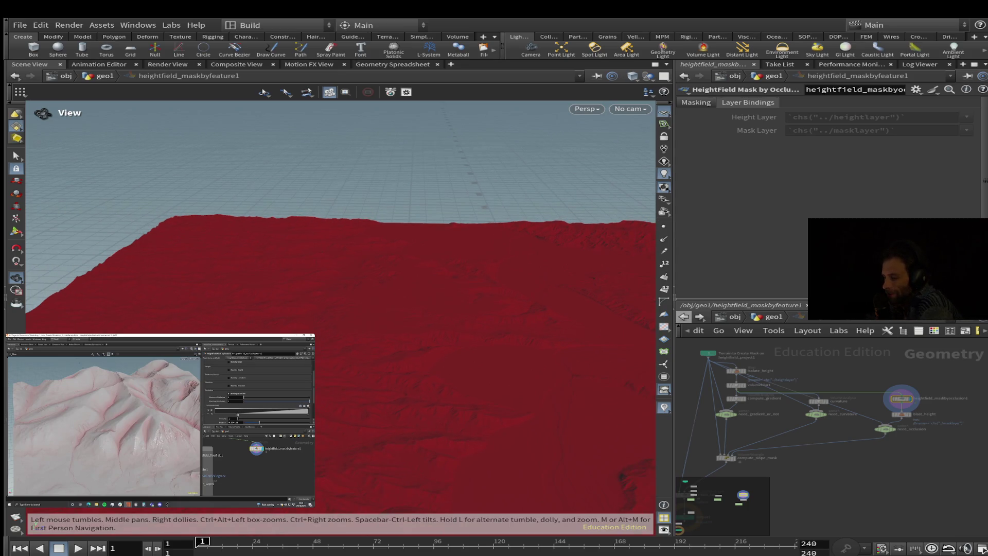
{"action": "left_click", "coordinate": [683, 316]}
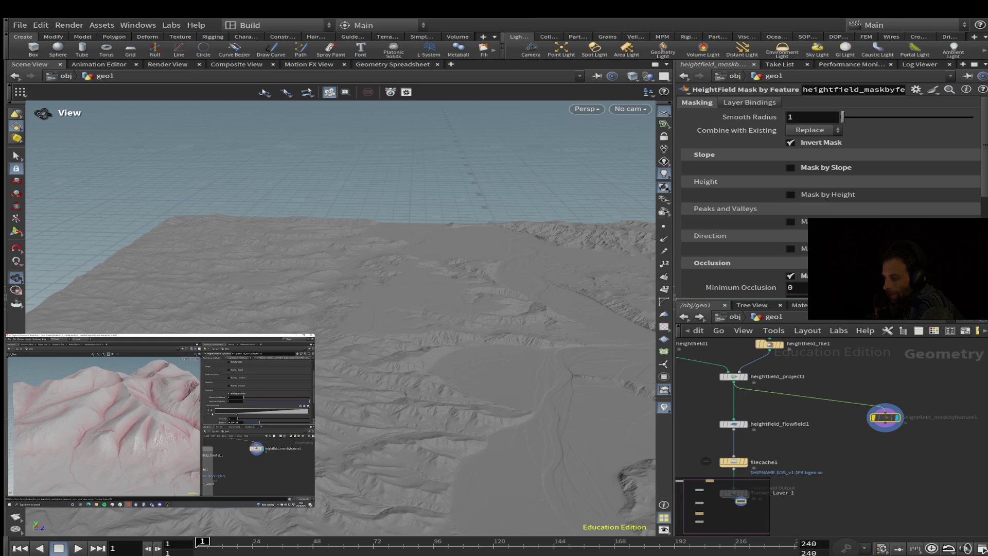
{"action": "middle_click_drag", "start_coordinate": [884, 418], "coordinate": [857, 366]}
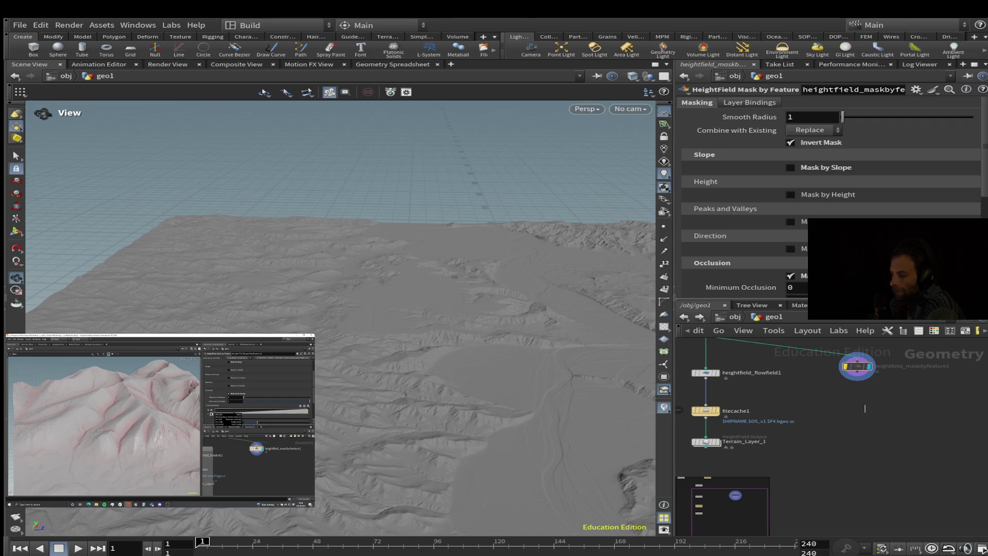
Delete heightfield_maskbyfeature1 and place a new HeightField Mask by Feature node
{"action": "scroll", "coordinate": [864, 408], "scroll_direction": "down", "scroll_amount": 5}
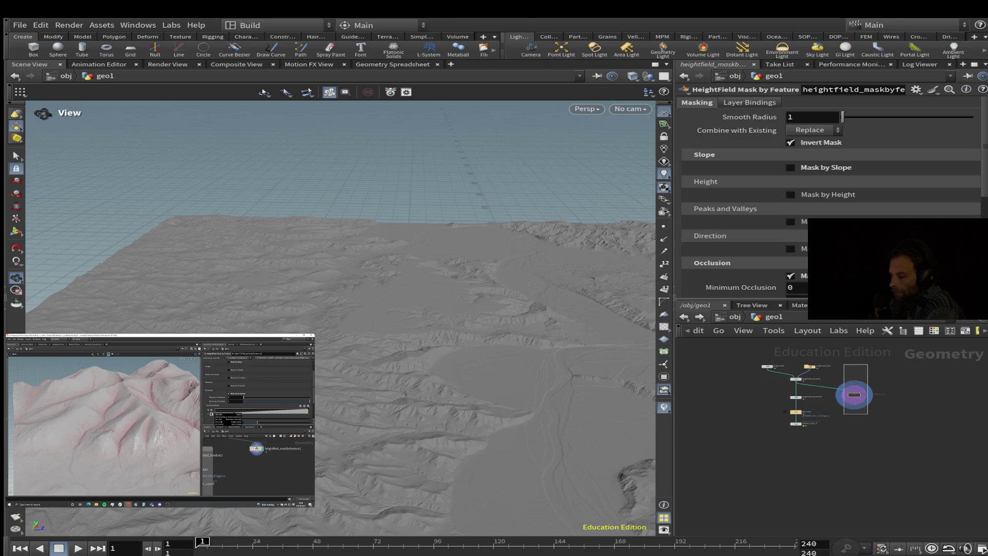
{"action": "key", "text": "Delete"}
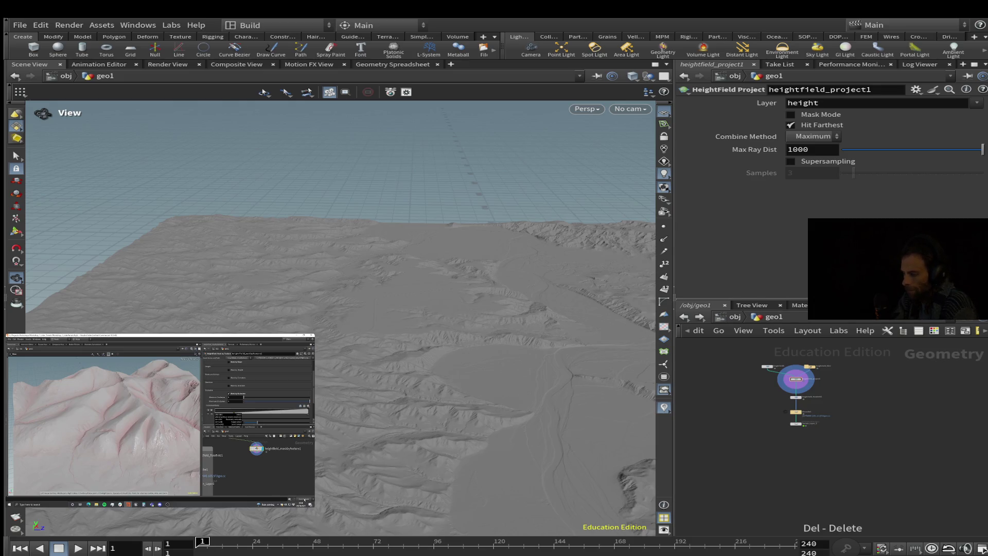
{"action": "left_click_drag", "start_coordinate": [795, 423], "coordinate": [933, 423]}
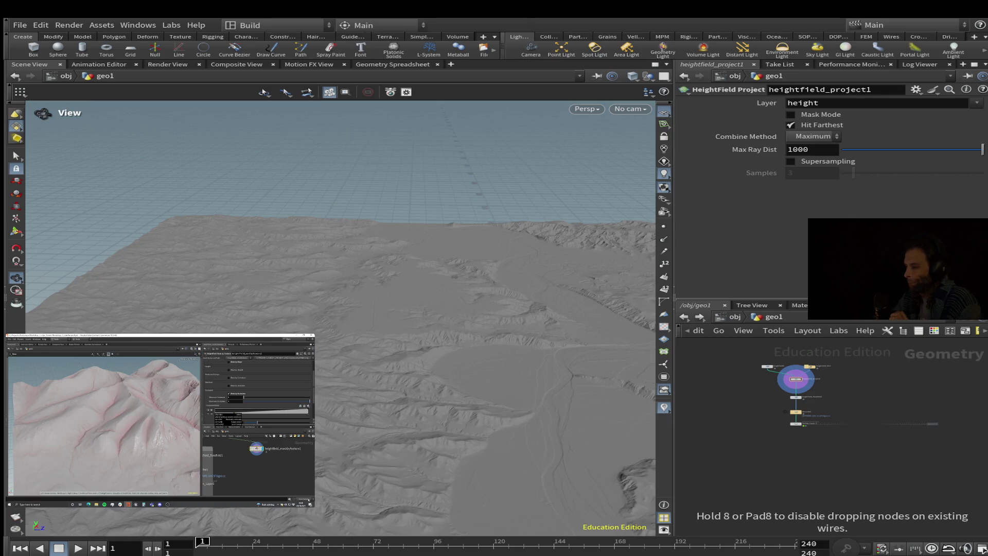
{"action": "left_click", "coordinate": [870, 390]}
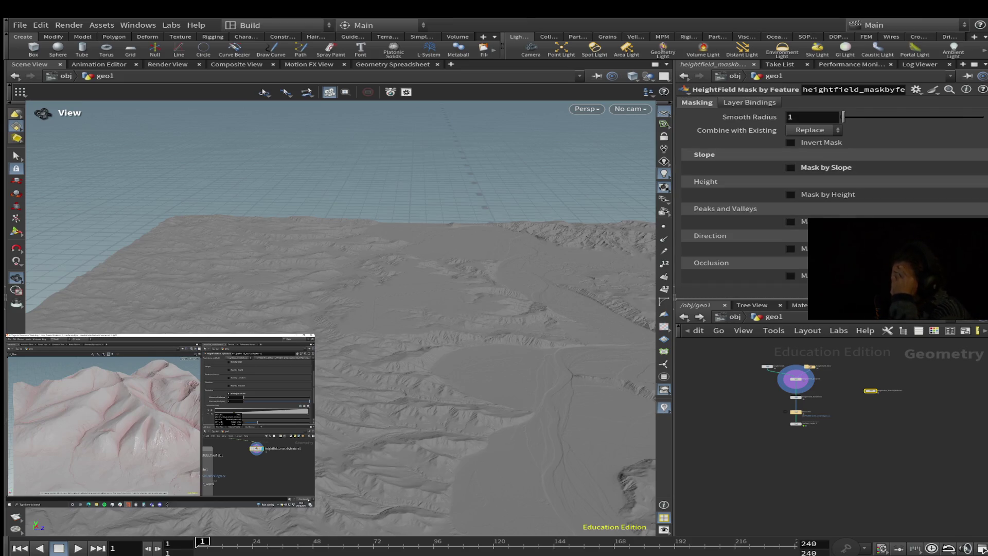
{"action": "scroll", "coordinate": [828, 196], "scroll_direction": "down", "scroll_amount": 5}
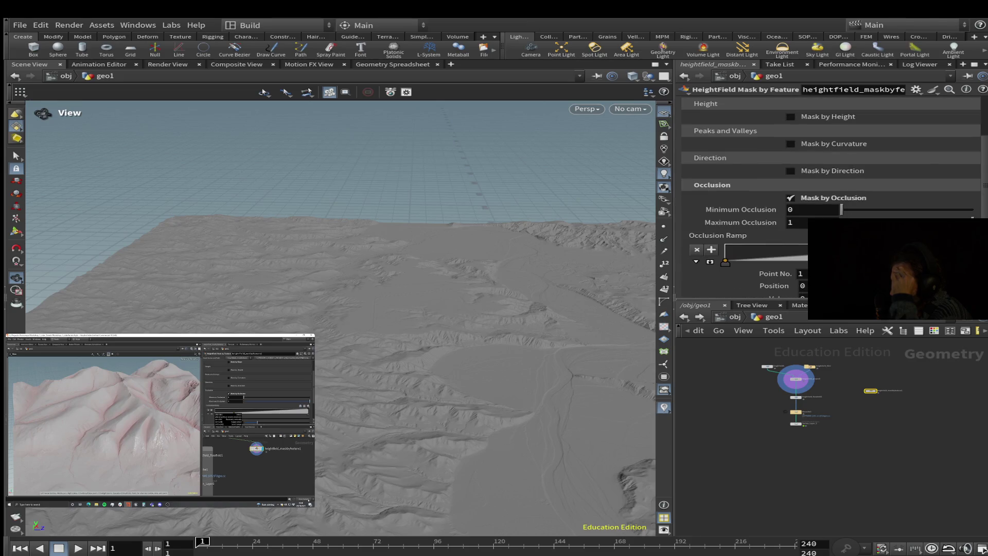
Reposition heightfield_project1, wire it into the new mask node, and select that node
{"action": "left_click", "coordinate": [797, 379]}
{"action": "mouse_move", "coordinate": [797, 379]}
{"action": "left_mouse_down"}
{"action": "mouse_move", "coordinate": [815, 380]}
{"action": "mouse_move", "coordinate": [787, 367]}
{"action": "left_mouse_up"}
{"action": "scroll", "coordinate": [771, 374], "scroll_direction": "up", "scroll_amount": 5}
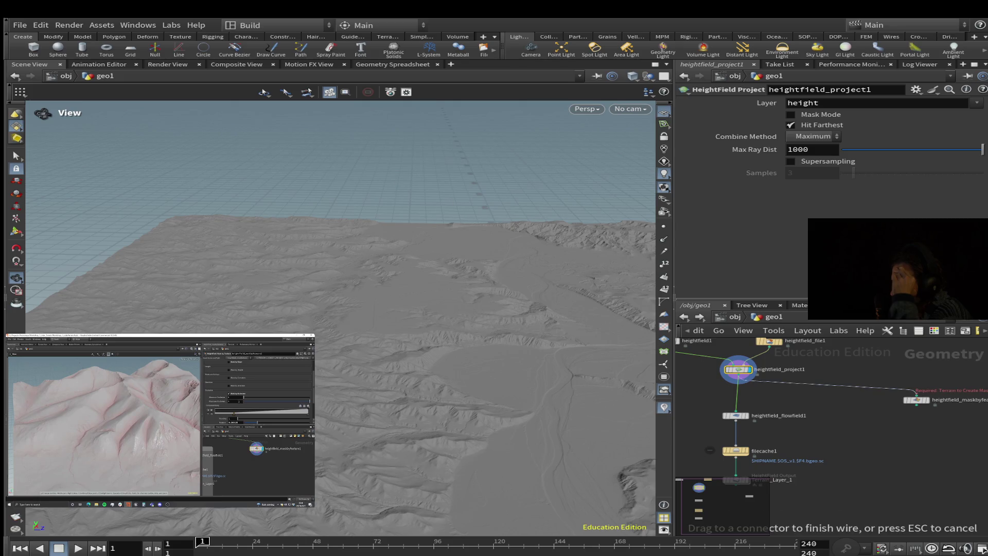
{"action": "left_click_drag", "start_coordinate": [916, 396], "coordinate": [849, 397]}
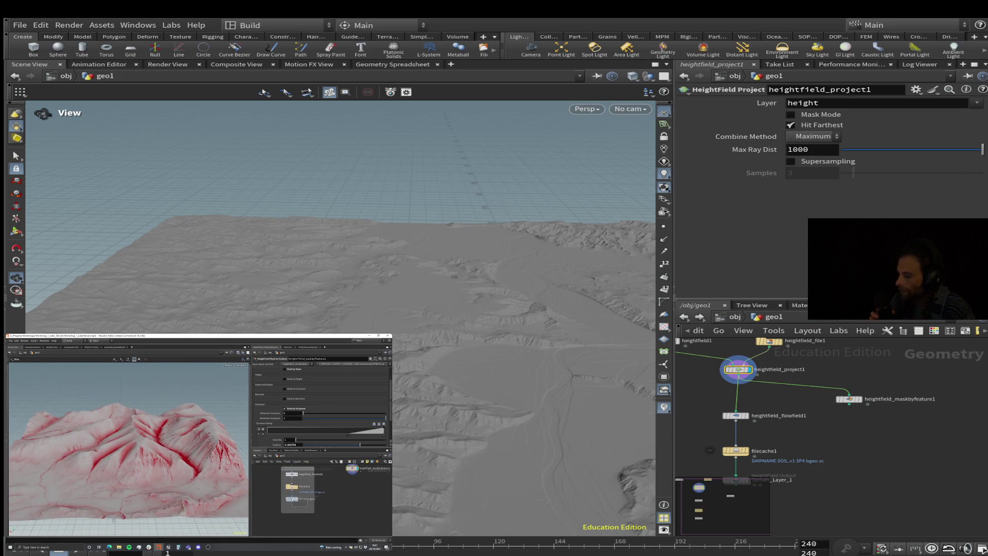
{"action": "mouse_move", "coordinate": [343, 501]}
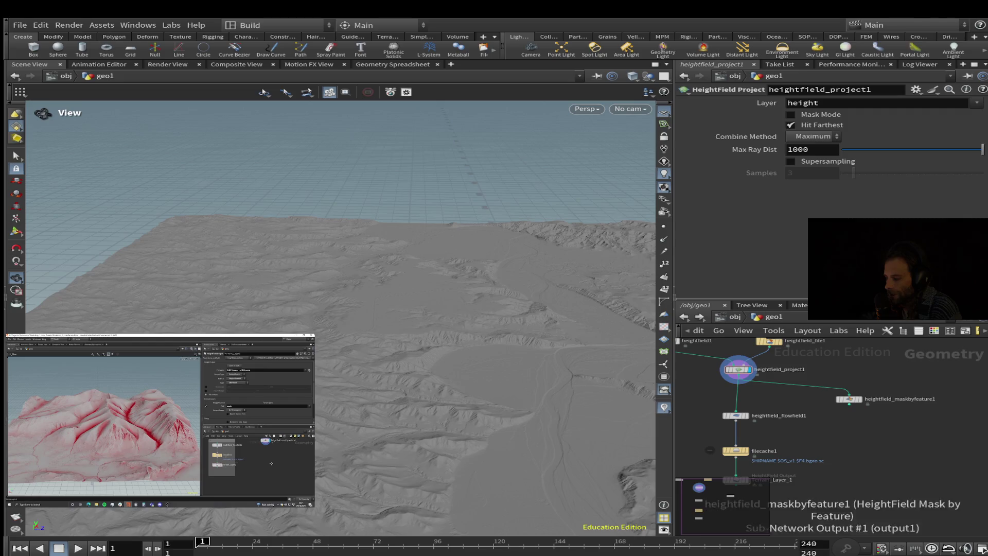
{"action": "left_click", "coordinate": [848, 399]}
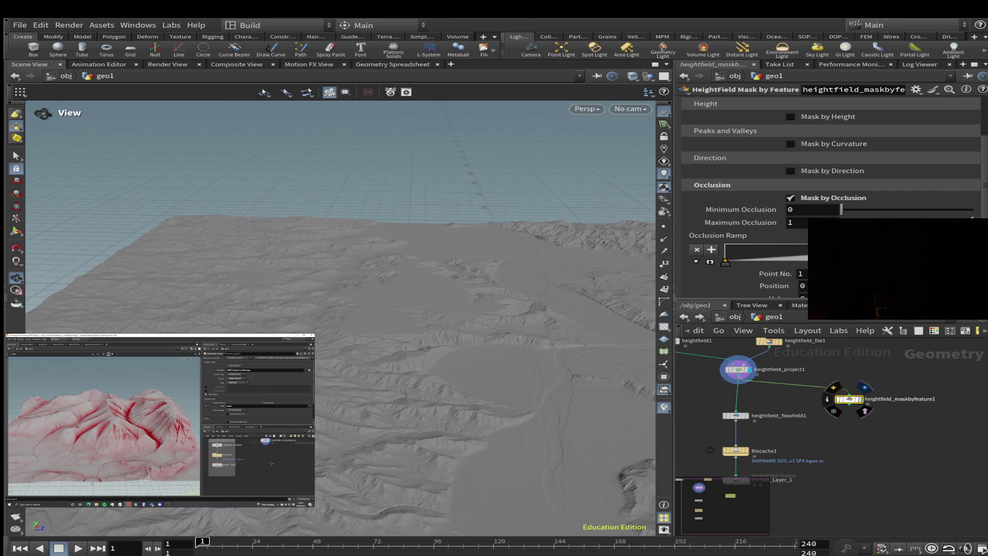
{"action": "left_click", "coordinate": [864, 386]}
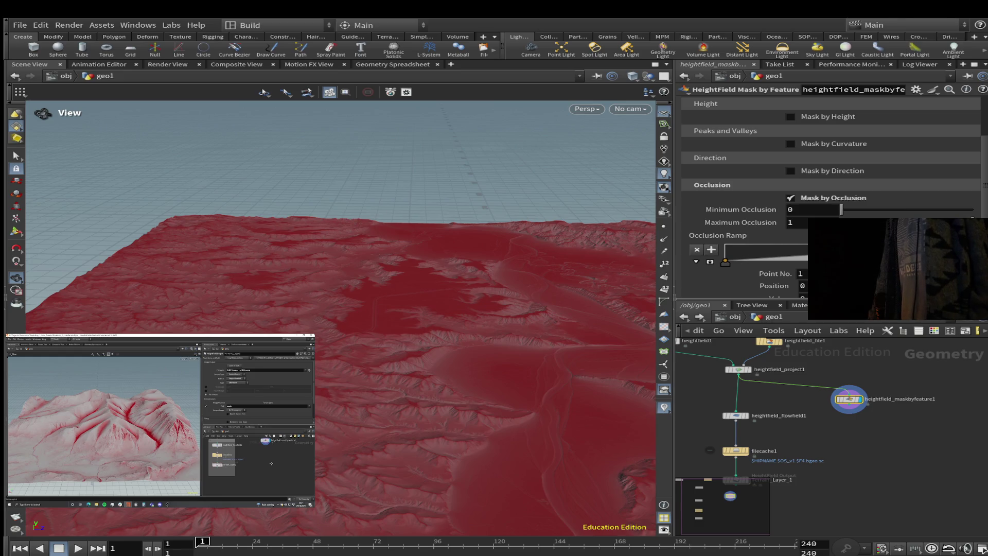
{"action": "left_click", "coordinate": [875, 255]}
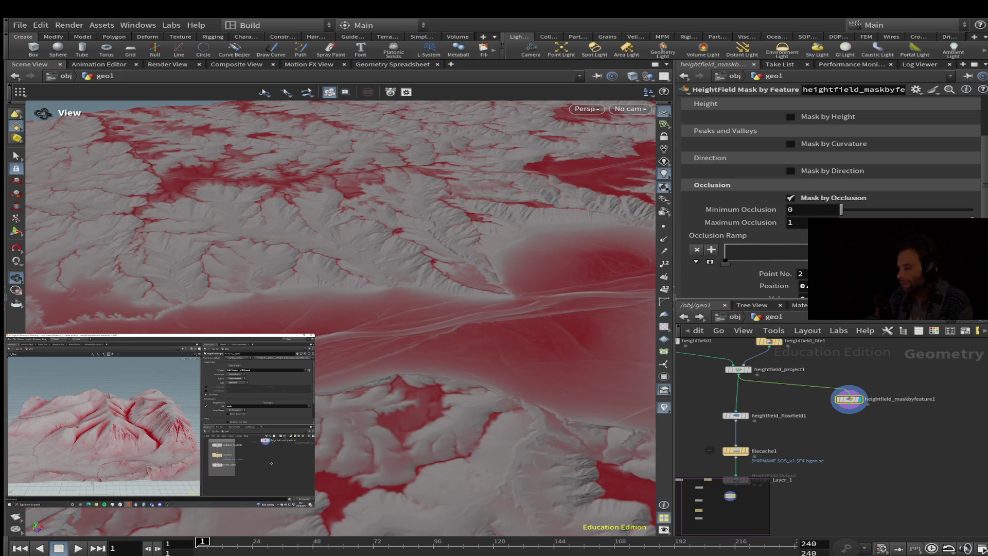
{"action": "mouse_move", "coordinate": [329, 257]}
{"action": "left_mouse_down"}
{"action": "mouse_move", "coordinate": [370, 226]}
{"action": "mouse_move", "coordinate": [370, 309]}
{"action": "mouse_move", "coordinate": [309, 309]}
{"action": "mouse_move", "coordinate": [270, 263]}
{"action": "left_mouse_up"}
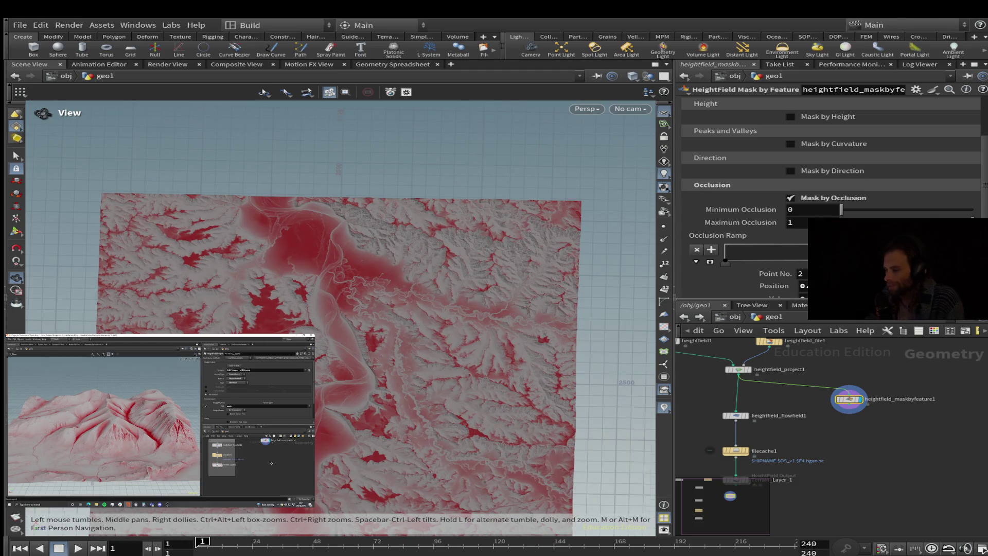
{"action": "scroll", "coordinate": [339, 319], "scroll_direction": "up", "scroll_amount": 5}
{"action": "scroll", "coordinate": [340, 315], "scroll_direction": "up", "scroll_amount": 2}
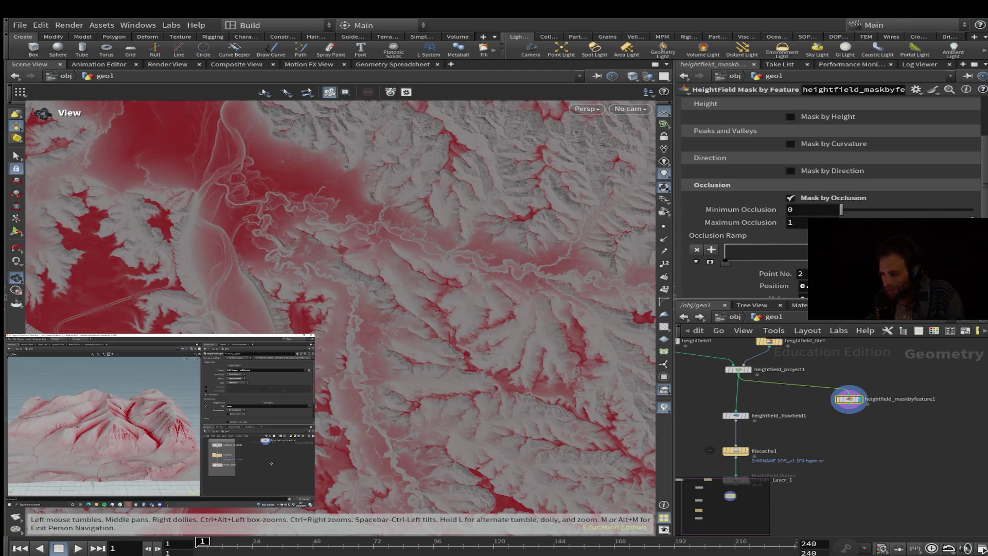
{"action": "left_click_drag", "start_coordinate": [339, 309], "coordinate": [334, 272]}
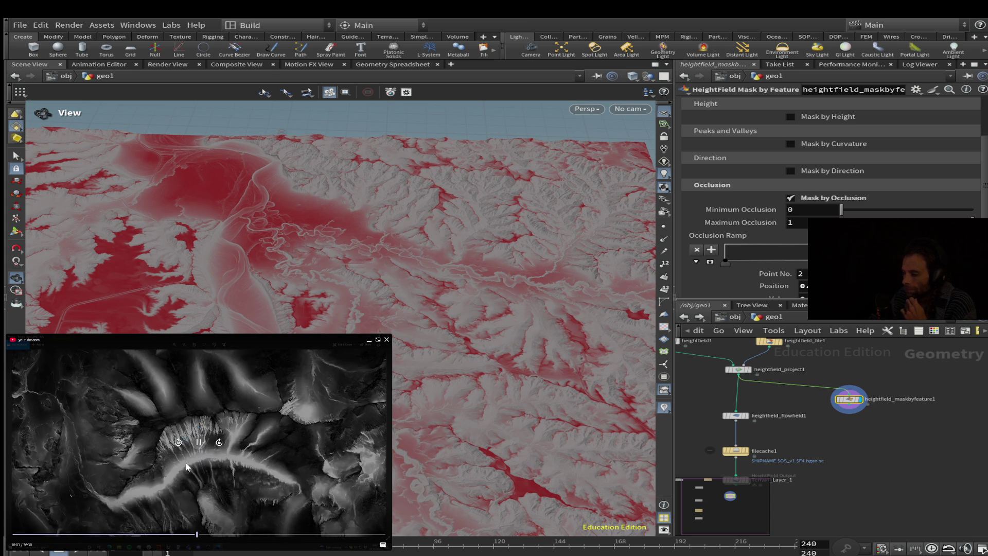
Rewind the reference video to the terrain scene and resume playback
{"action": "left_click", "coordinate": [178, 441]}
{"action": "left_click", "coordinate": [177, 442]}
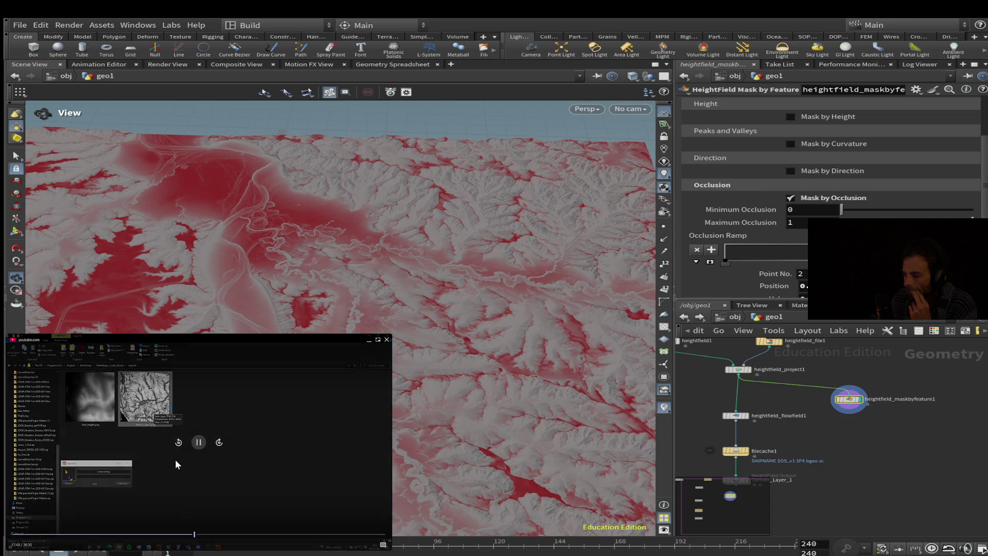
{"action": "left_click", "coordinate": [178, 442]}
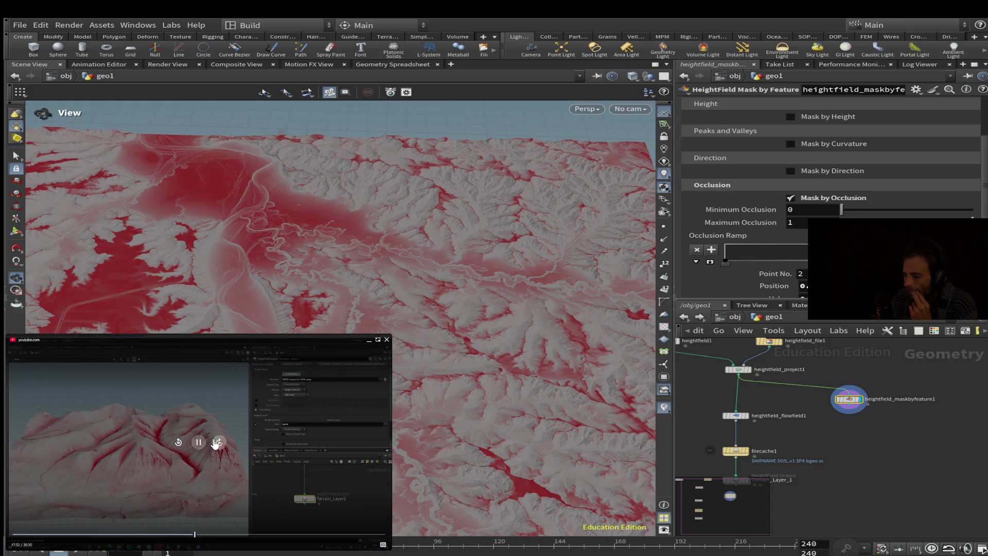
{"action": "left_click", "coordinate": [217, 442]}
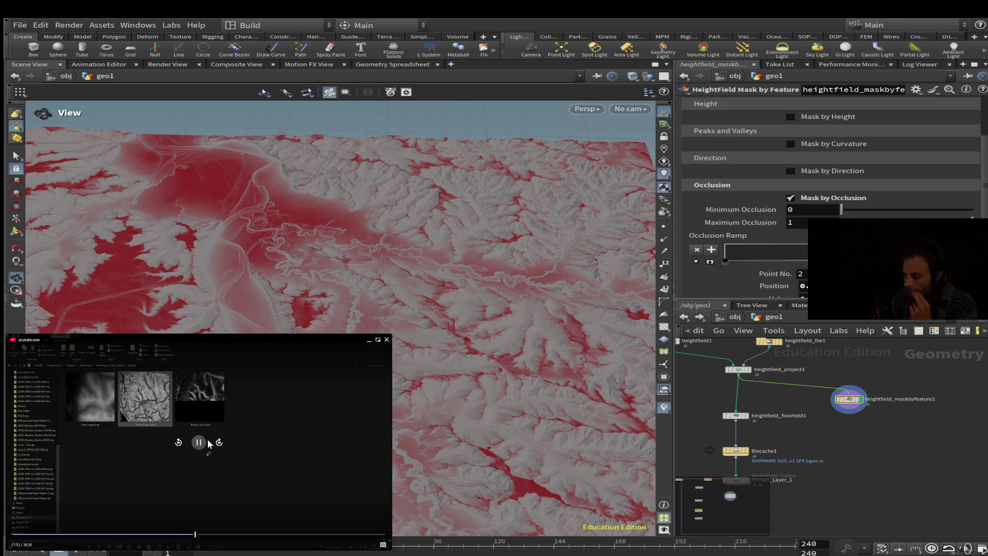
{"action": "left_click", "coordinate": [199, 442]}
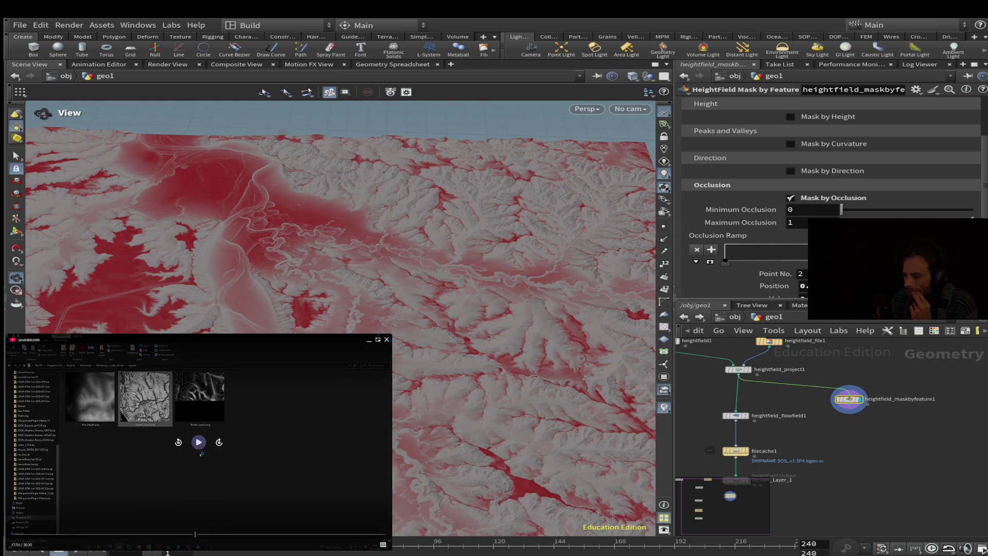
{"action": "left_click", "coordinate": [181, 445]}
{"action": "left_click", "coordinate": [181, 445]}
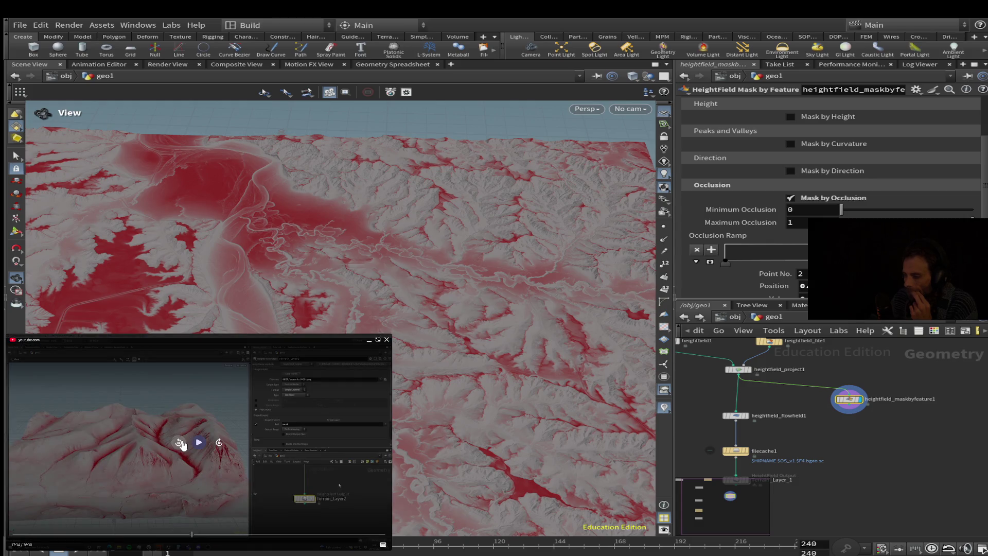
{"action": "left_click", "coordinate": [201, 442]}
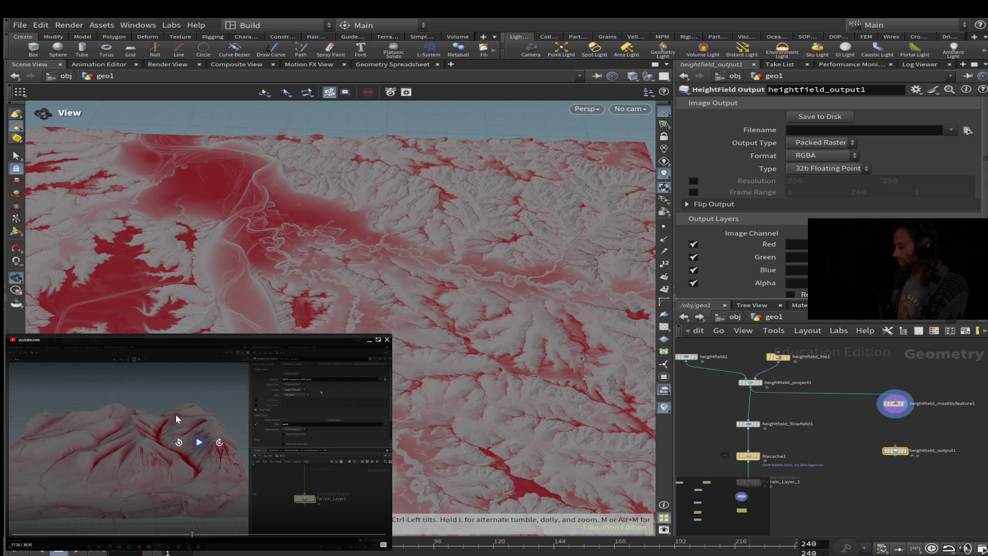
{"action": "left_click", "coordinate": [176, 418]}
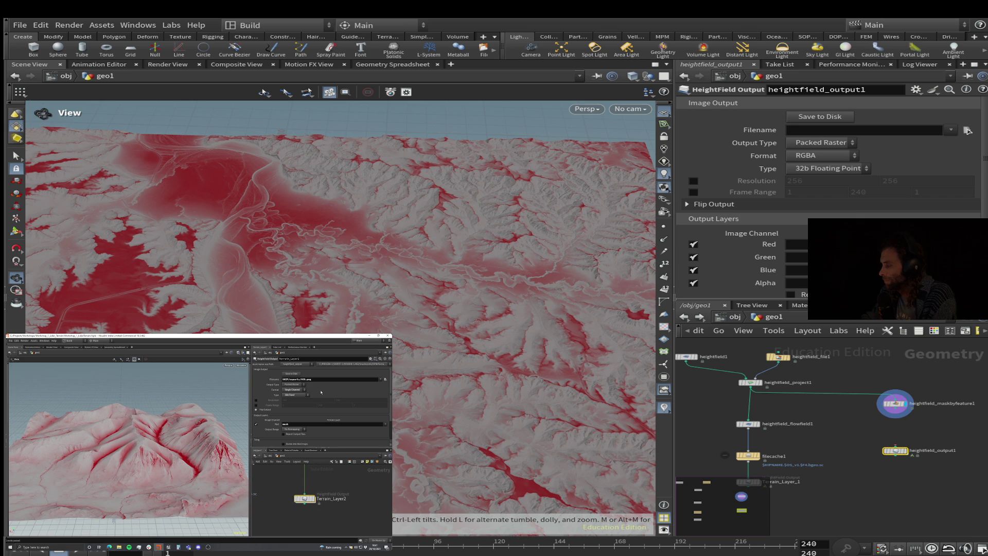
{"action": "mouse_move", "coordinate": [198, 446]}
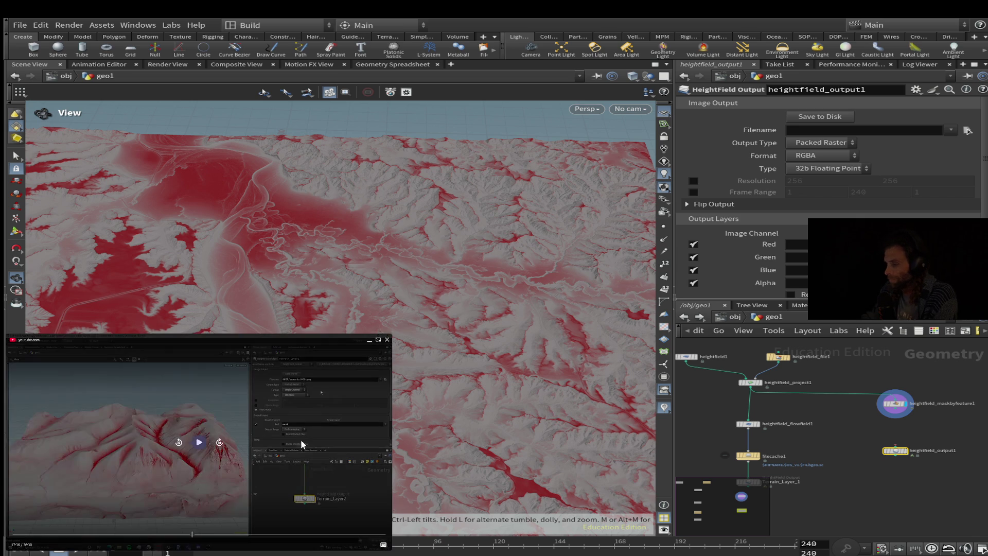
{"action": "left_click", "coordinate": [199, 443]}
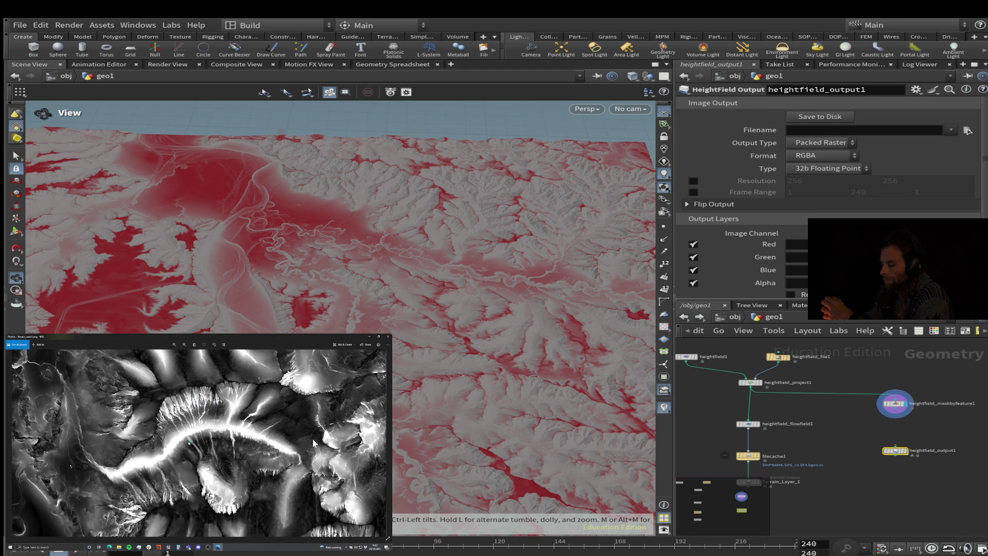
Select heightfield_maskbyfeature1 and add a third point to its Occlusion Ramp
{"action": "mouse_move", "coordinate": [242, 408]}
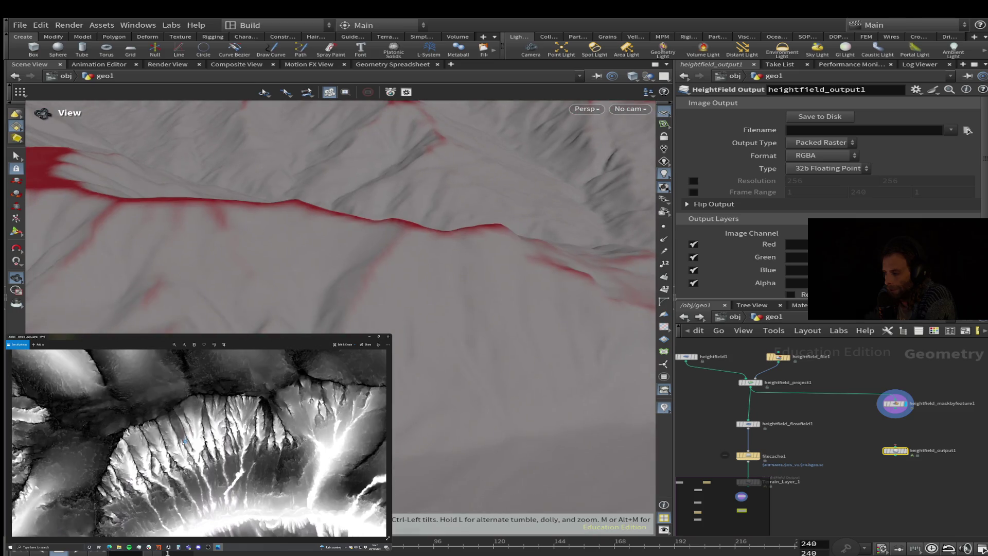
{"action": "left_click", "coordinate": [895, 404]}
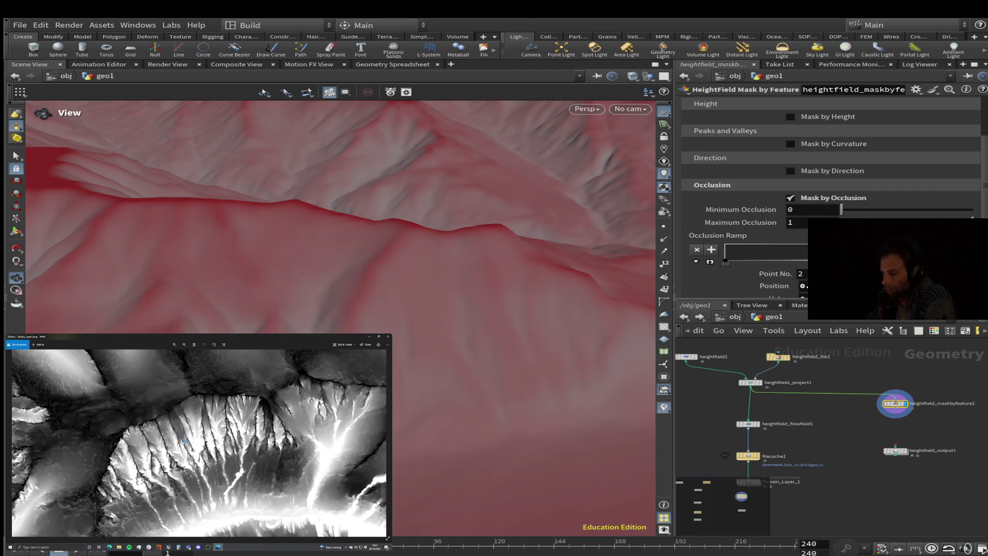
{"action": "left_click", "coordinate": [833, 252]}
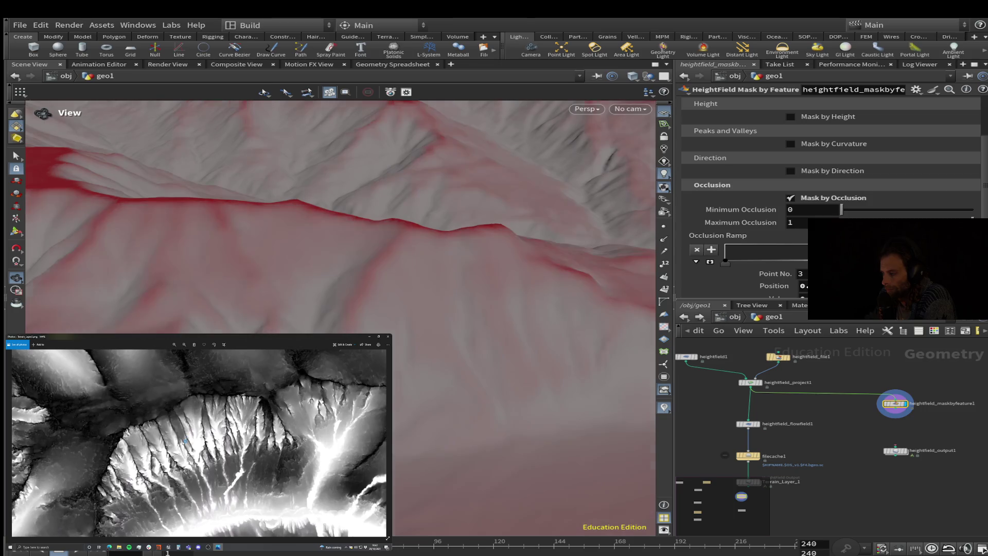
Slide an Occlusion Ramp key to the right to shrink the red mask on ridge slopes
{"action": "left_click", "coordinate": [781, 259]}
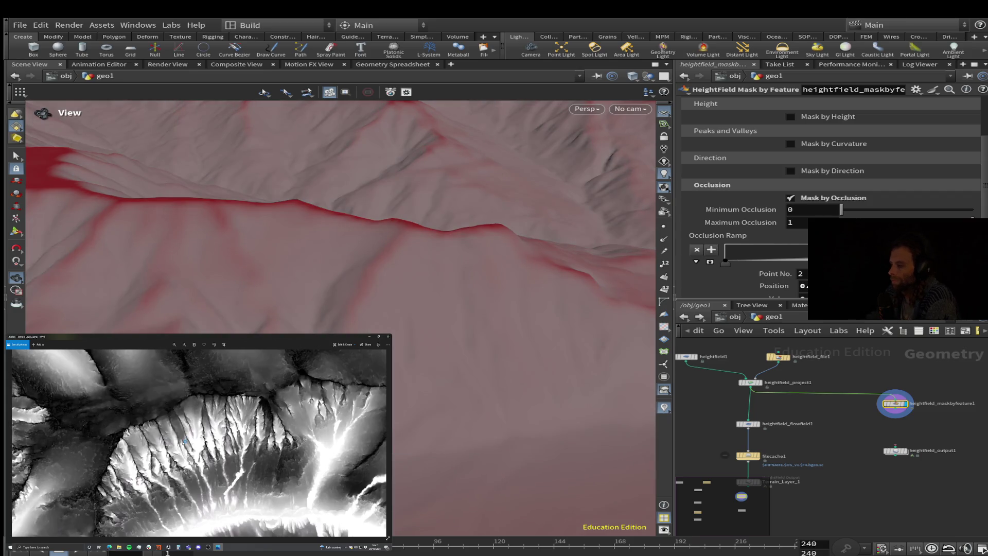
{"action": "left_click_drag", "start_coordinate": [725, 261], "coordinate": [816, 263]}
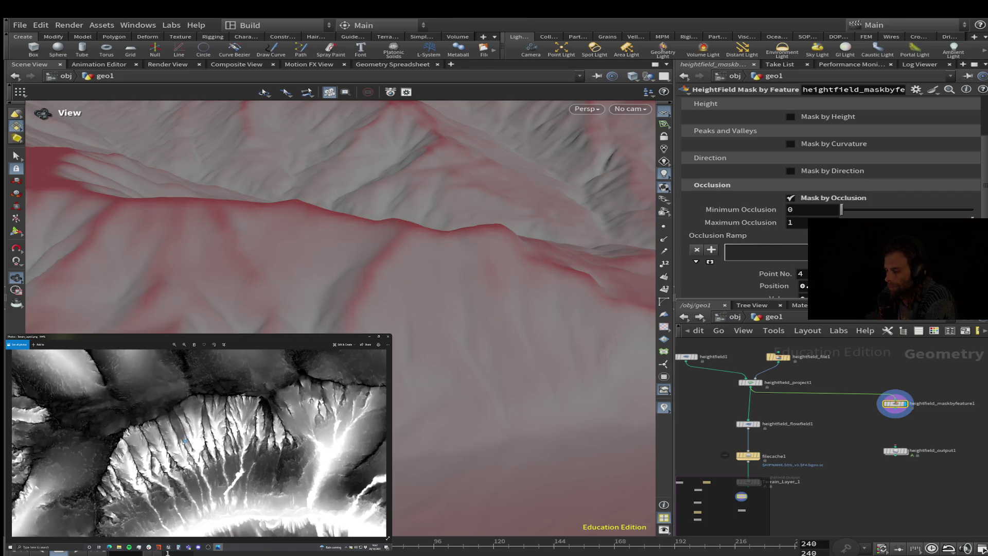
{"action": "scroll", "coordinate": [339, 216], "scroll_direction": "up", "scroll_amount": 5}
Slide an Occlusion Ramp key left so red stays mostly in deep valleys
{"action": "scroll", "coordinate": [340, 216], "scroll_direction": "up", "scroll_amount": 10}
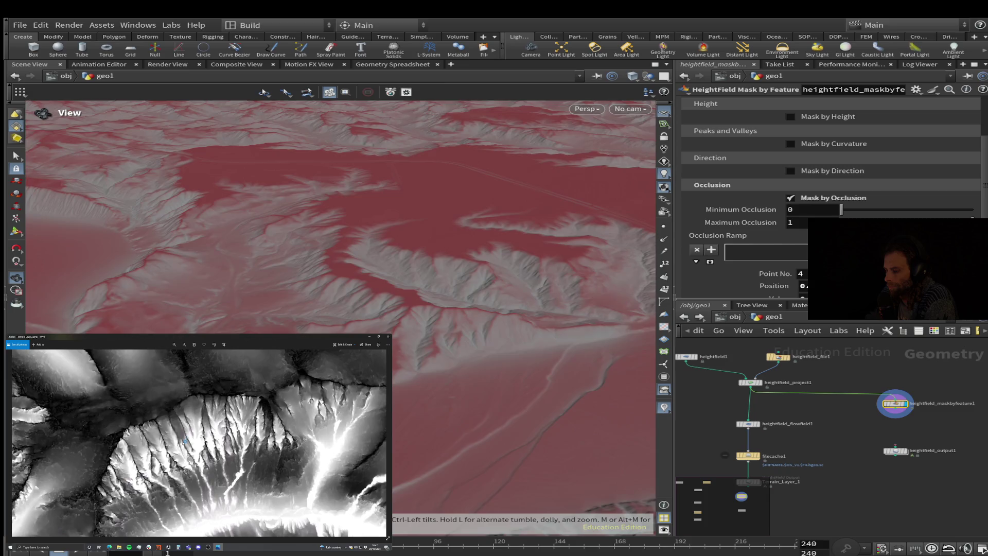
{"action": "scroll", "coordinate": [339, 216], "scroll_direction": "down", "scroll_amount": 10}
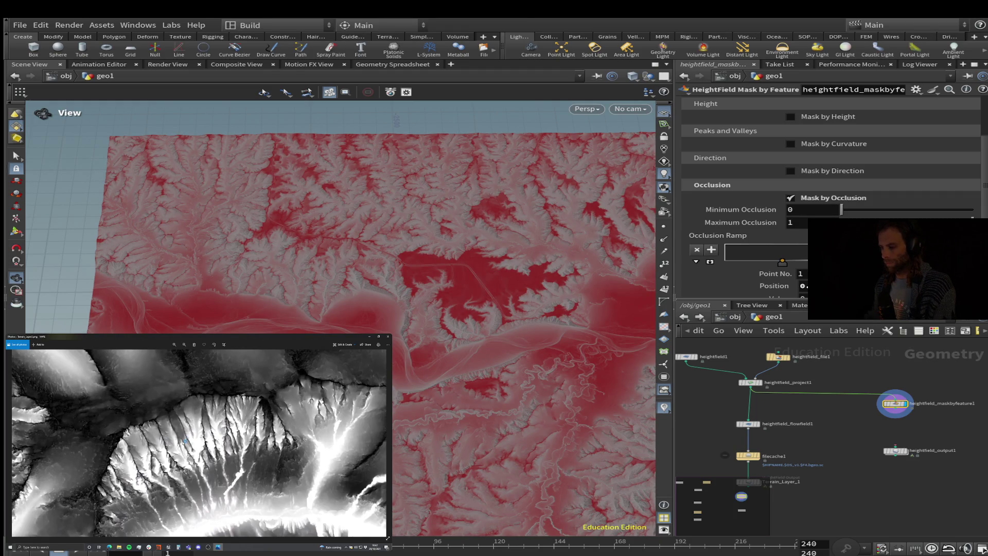
{"action": "left_click_drag", "start_coordinate": [361, 258], "coordinate": [381, 242]}
{"action": "left_click_drag", "start_coordinate": [782, 263], "coordinate": [725, 262]}
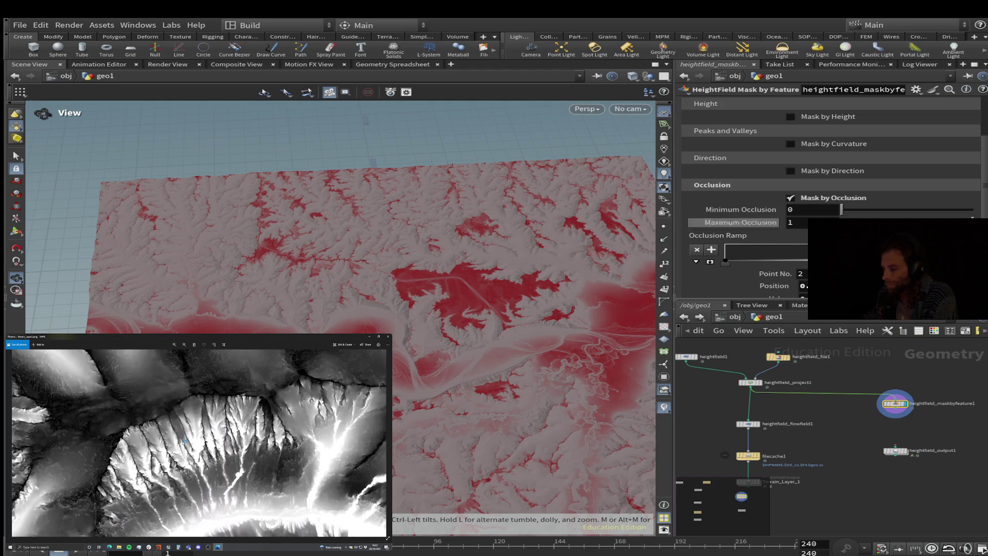
{"action": "left_click_drag", "start_coordinate": [304, 221], "coordinate": [293, 216]}
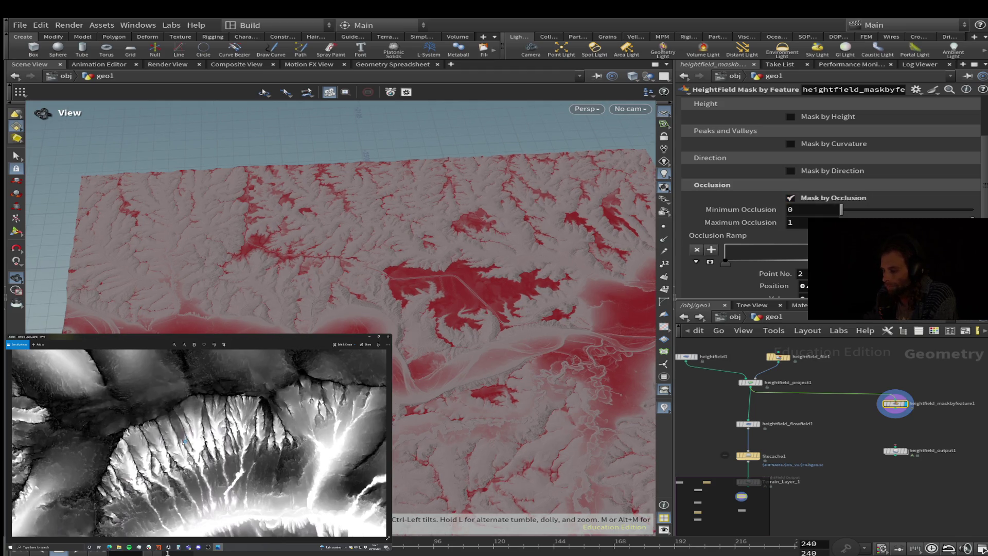
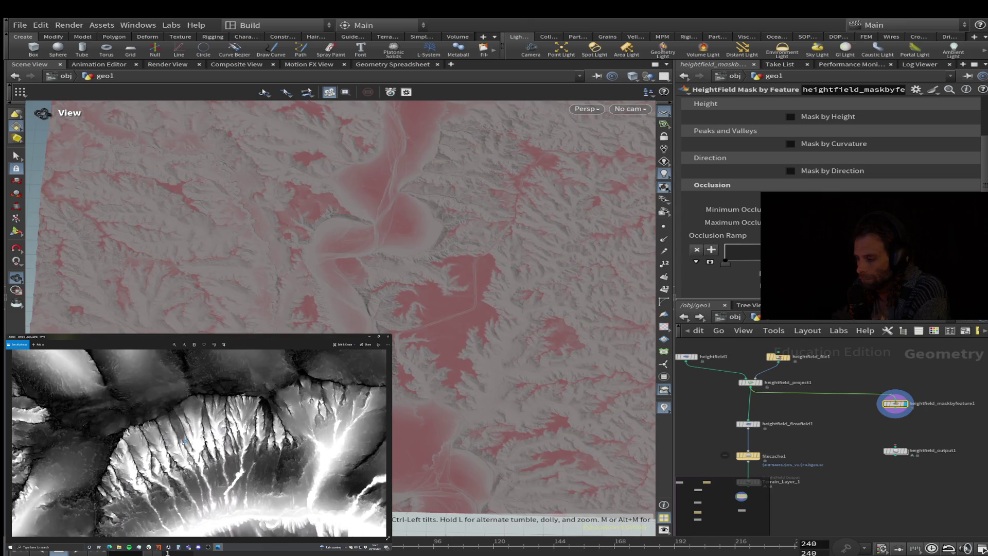
Orbit and zoom around the terrain to inspect the current red mask
{"action": "mouse_move", "coordinate": [340, 309]}
{"action": "left_mouse_down"}
{"action": "mouse_move", "coordinate": [371, 247]}
{"action": "mouse_move", "coordinate": [427, 239]}
{"action": "left_mouse_up"}
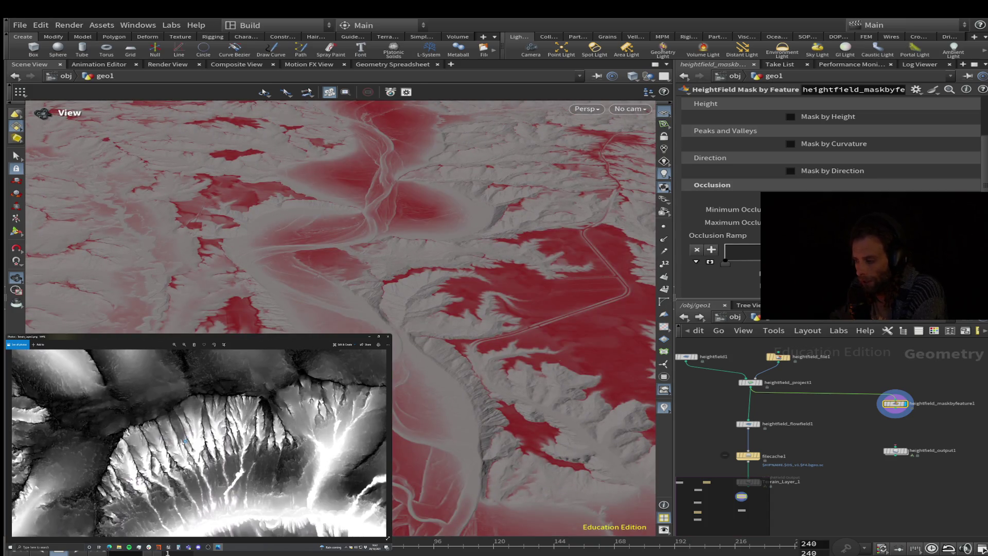
{"action": "left_click_drag", "start_coordinate": [426, 240], "coordinate": [458, 206]}
{"action": "scroll", "coordinate": [339, 216], "scroll_direction": "up", "scroll_amount": 5}
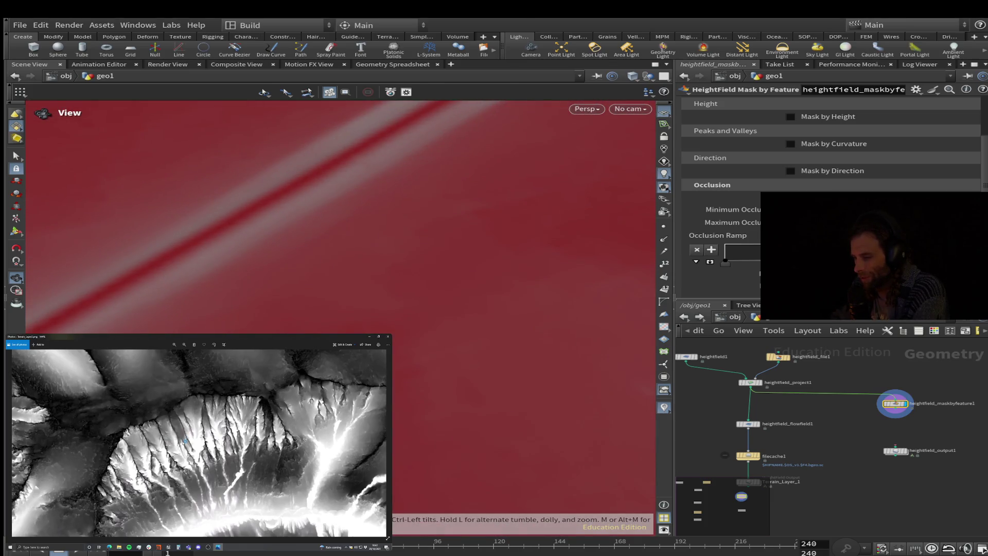
{"action": "scroll", "coordinate": [339, 216], "scroll_direction": "down", "scroll_amount": 5}
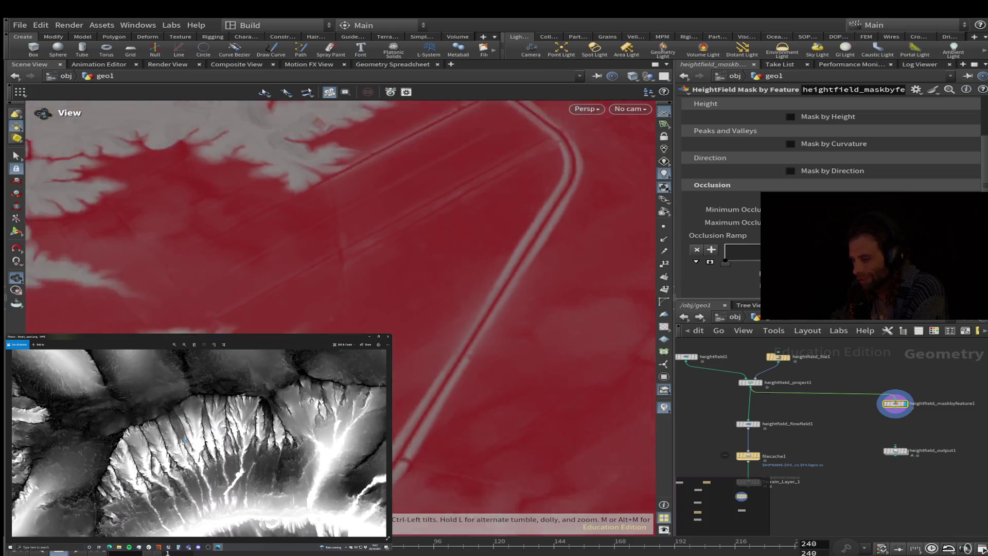
{"action": "scroll", "coordinate": [340, 216], "scroll_direction": "down", "scroll_amount": 3}
{"action": "left_click_drag", "start_coordinate": [339, 216], "coordinate": [339, 277]}
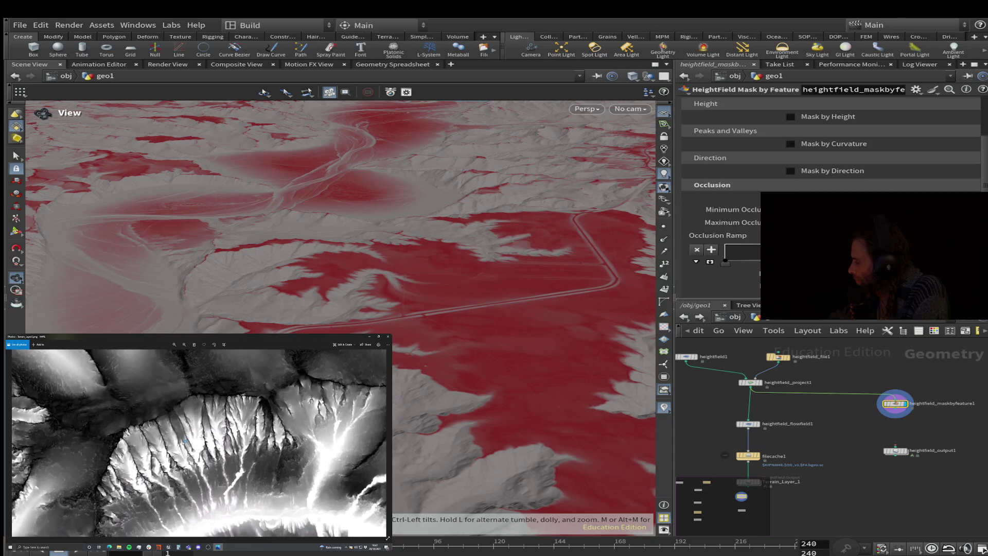
{"action": "mouse_move", "coordinate": [339, 309]}
{"action": "left_mouse_down"}
{"action": "mouse_move", "coordinate": [340, 211]}
{"action": "mouse_move", "coordinate": [286, 211]}
{"action": "left_mouse_up"}
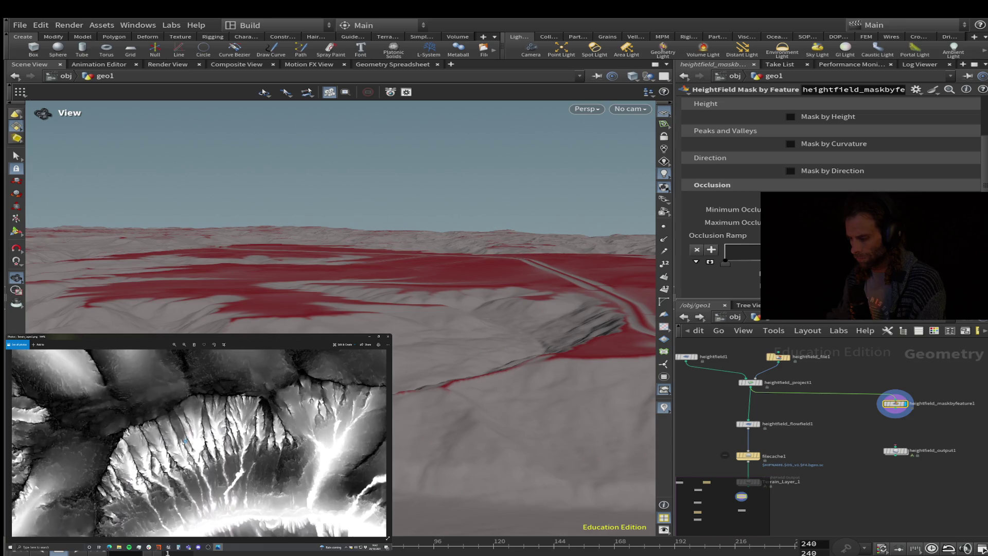
{"action": "mouse_move", "coordinate": [340, 231]}
{"action": "left_mouse_down", "text": "alt"}
{"action": "mouse_move", "coordinate": [340, 360]}
{"action": "mouse_move", "coordinate": [329, 309]}
{"action": "mouse_move", "coordinate": [360, 289]}
{"action": "mouse_move", "coordinate": [360, 138]}
{"action": "mouse_move", "coordinate": [360, 200]}
{"action": "mouse_move", "coordinate": [360, 170]}
{"action": "left_mouse_up", "text": "alt"}
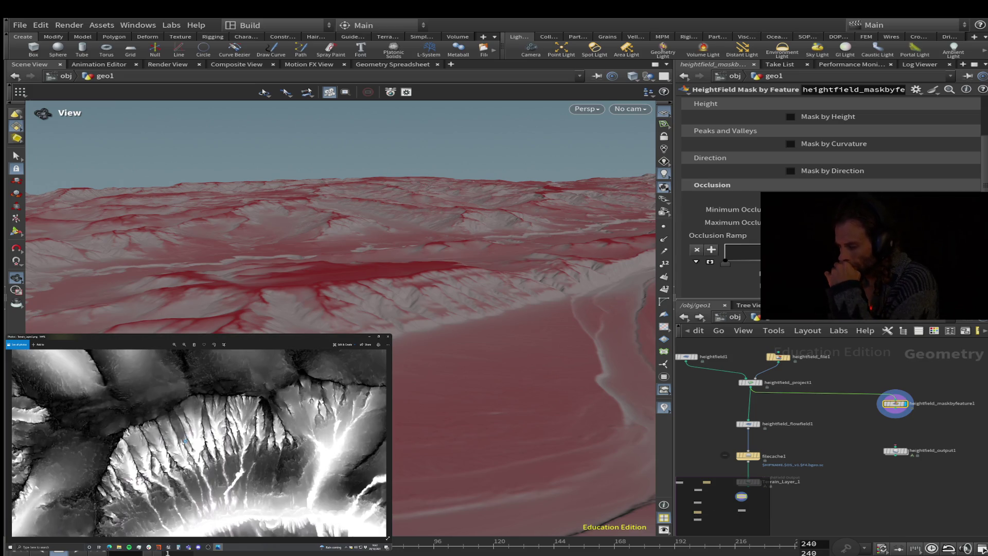
Enable Mask by Occlusion and review its 0 to 1 Occlusion range settings
{"action": "left_click", "coordinate": [790, 198]}
{"action": "scroll", "coordinate": [829, 206], "scroll_direction": "down", "scroll_amount": 2}
{"action": "scroll", "coordinate": [828, 206], "scroll_direction": "down", "scroll_amount": 2}
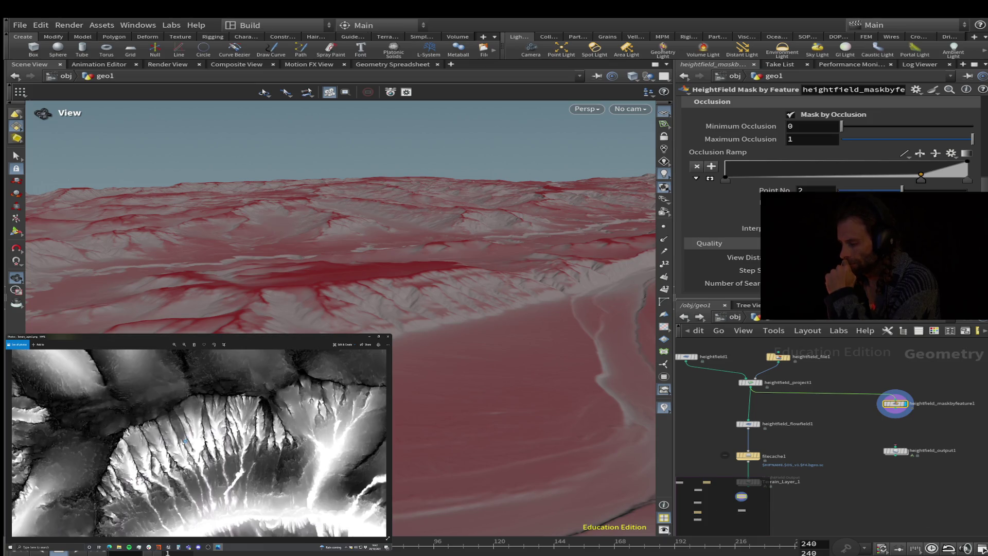
{"action": "scroll", "coordinate": [746, 154], "scroll_direction": "up", "scroll_amount": 1}
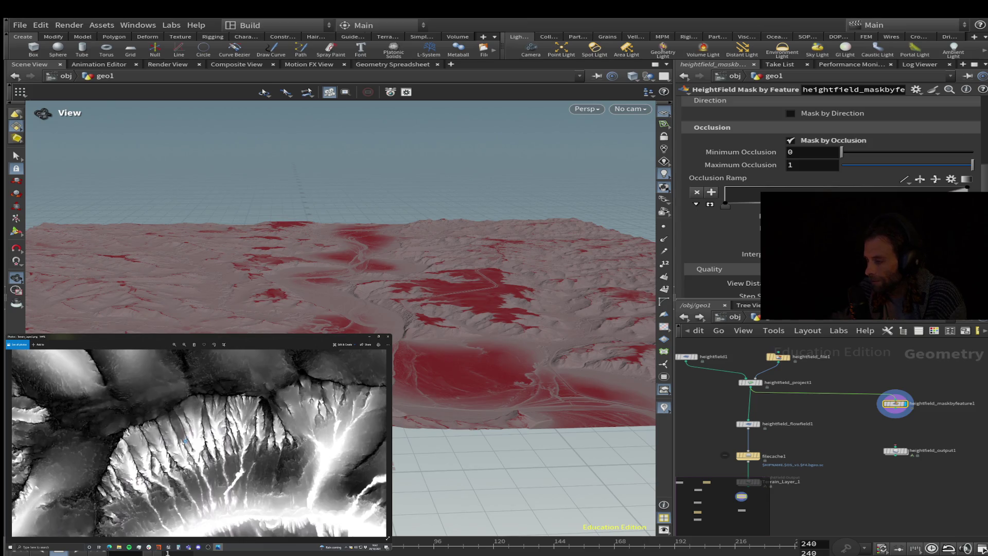
{"action": "mouse_move", "coordinate": [329, 309]}
{"action": "left_mouse_down"}
{"action": "mouse_move", "coordinate": [329, 231]}
{"action": "mouse_move", "coordinate": [340, 216]}
{"action": "left_mouse_up"}
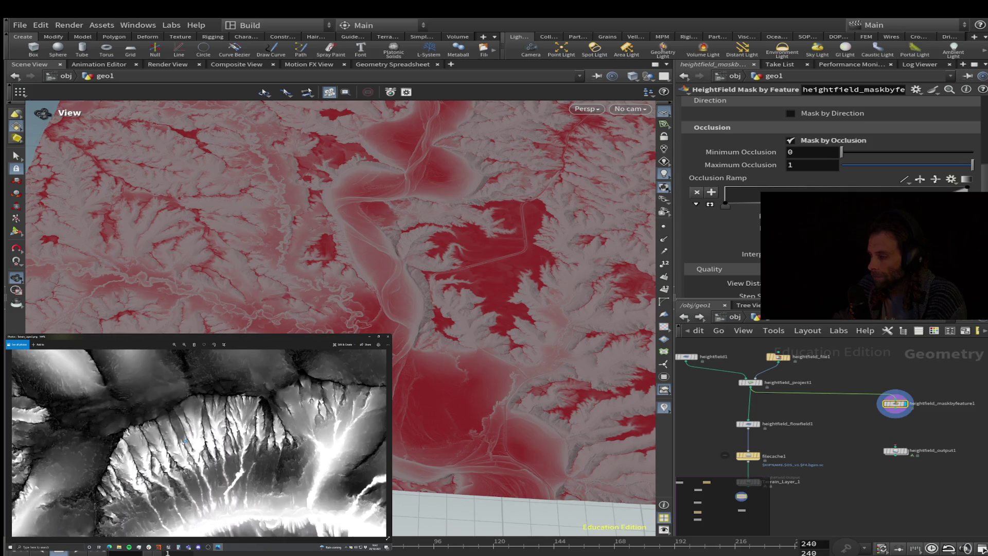
Wire heightfield_maskbyfeature1's output into heightfield_output1's input
{"action": "mouse_move", "coordinate": [340, 257]}
{"action": "left_mouse_down"}
{"action": "mouse_move", "coordinate": [339, 164]}
{"action": "mouse_move", "coordinate": [340, 229]}
{"action": "mouse_move", "coordinate": [294, 227]}
{"action": "mouse_move", "coordinate": [254, 206]}
{"action": "mouse_move", "coordinate": [252, 191]}
{"action": "mouse_move", "coordinate": [242, 216]}
{"action": "left_mouse_up"}
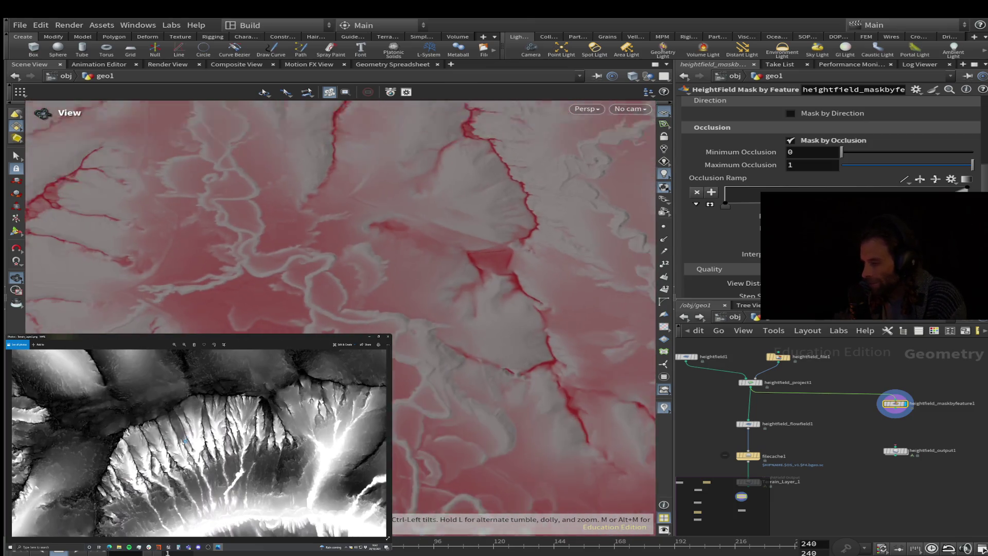
{"action": "scroll", "coordinate": [340, 216], "scroll_direction": "down", "scroll_amount": 3}
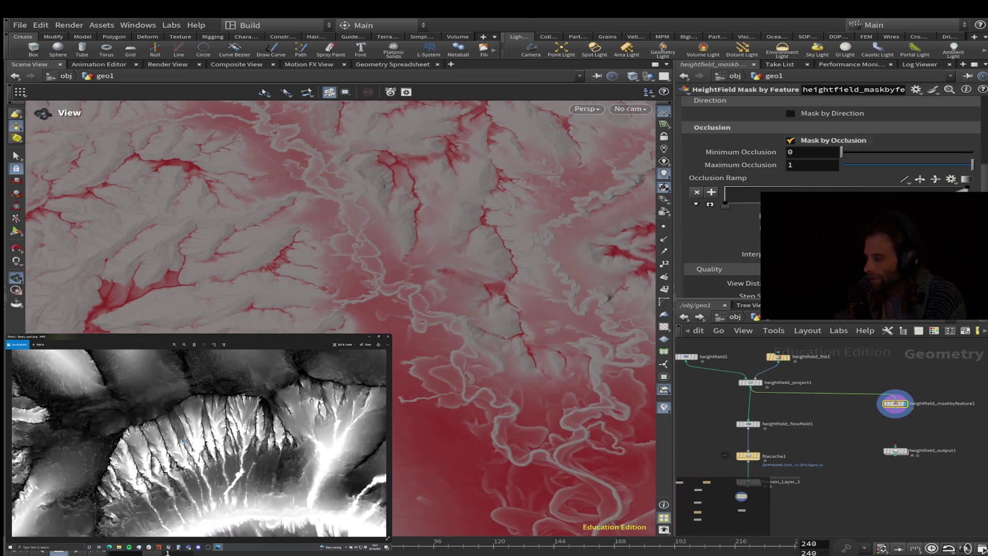
{"action": "scroll", "coordinate": [823, 206], "scroll_direction": "down", "scroll_amount": 1}
{"action": "left_click", "coordinate": [895, 411]}
{"action": "left_click", "coordinate": [896, 446]}
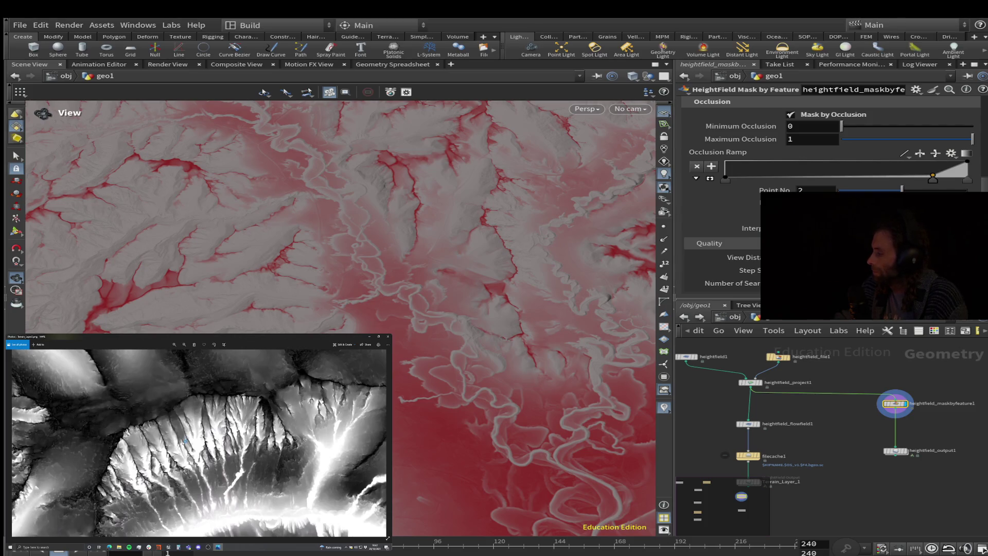
{"action": "left_click_drag", "start_coordinate": [360, 257], "coordinate": [360, 205]}
Save the mask to disk as Single Channel 16b Fixed under $HIP/Desktop/2k Map Tiles/MASK
{"action": "left_click", "coordinate": [895, 450]}
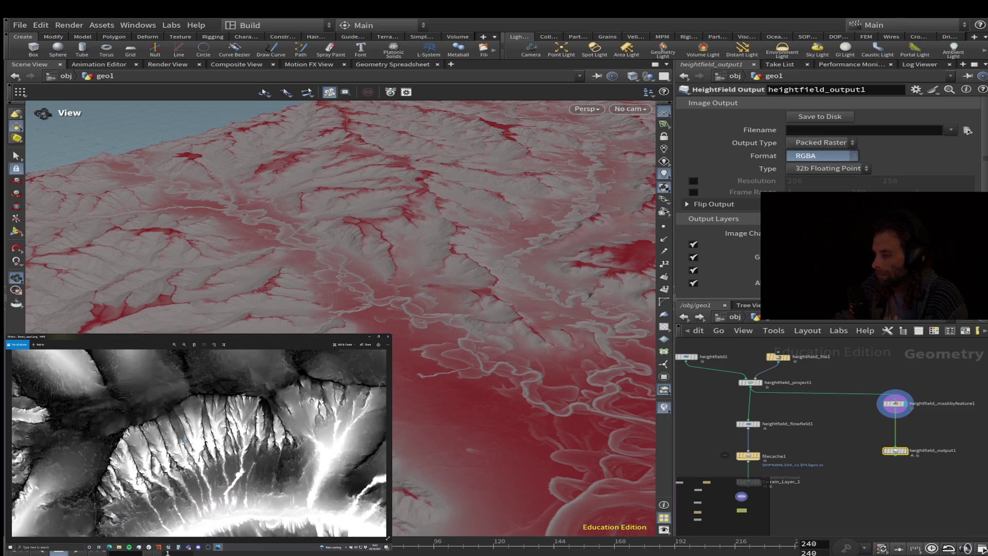
{"action": "scroll", "coordinate": [822, 156], "scroll_direction": "up", "scroll_amount": 2}
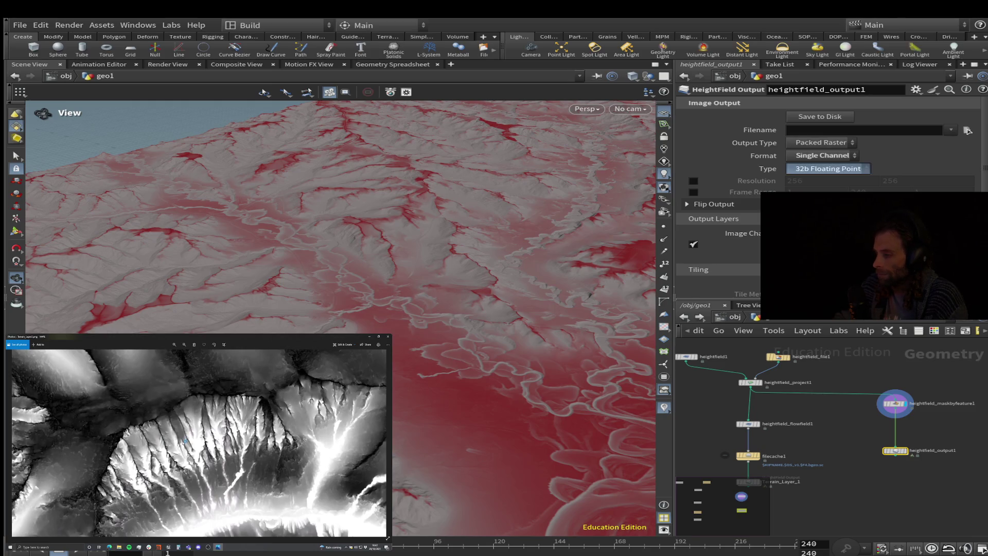
{"action": "scroll", "coordinate": [827, 169], "scroll_direction": "up", "scroll_amount": 1}
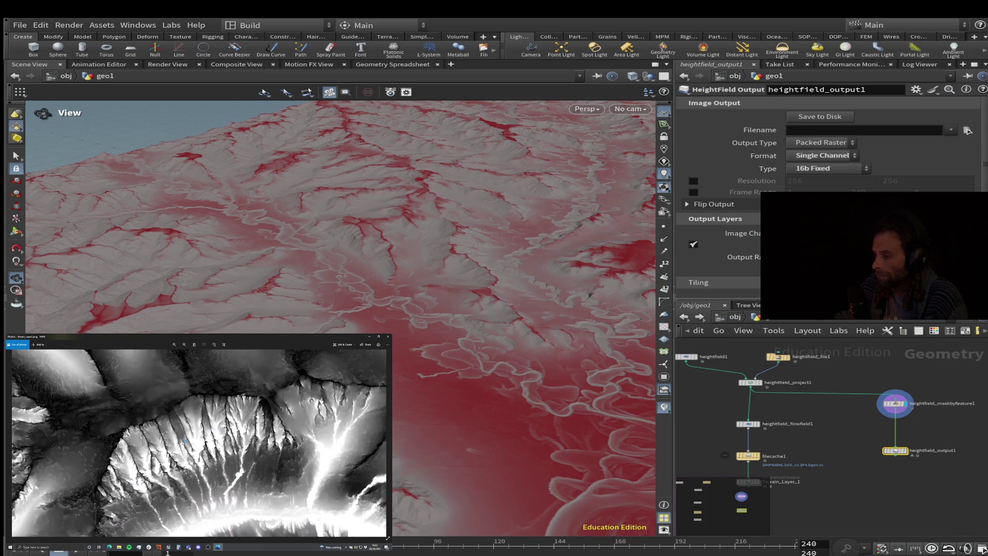
{"action": "scroll", "coordinate": [828, 195], "scroll_direction": "down", "scroll_amount": 3}
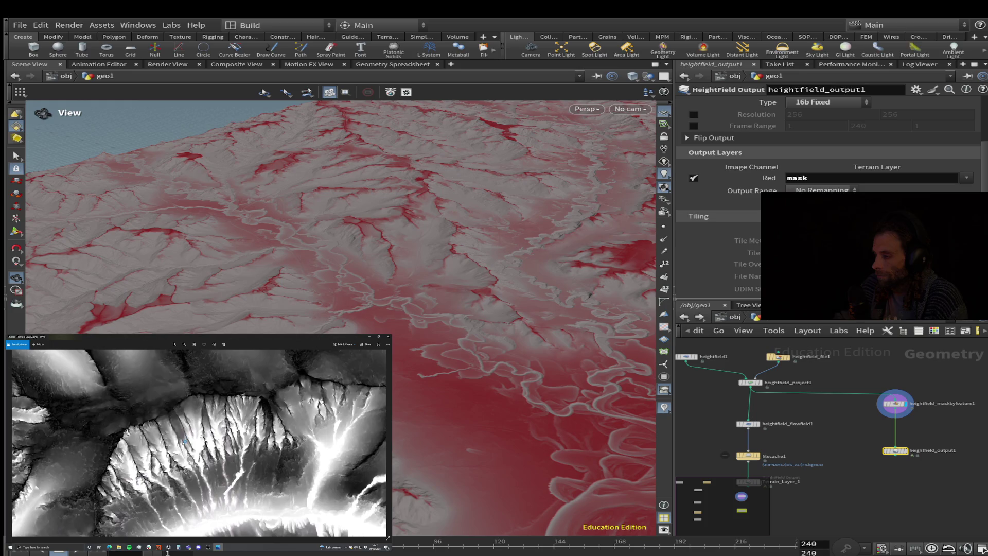
{"action": "scroll", "coordinate": [828, 195], "scroll_direction": "up", "scroll_amount": 2}
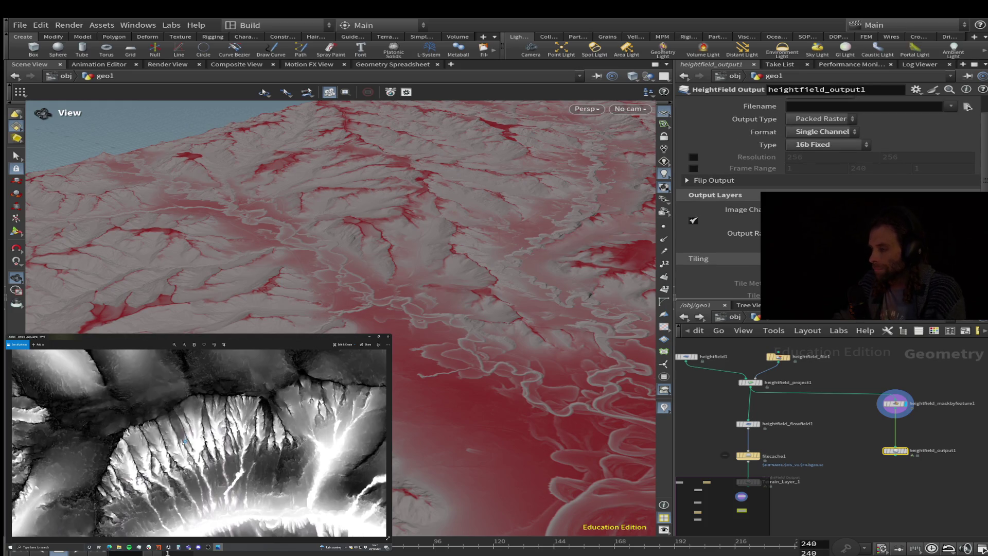
{"action": "left_click", "coordinate": [966, 106]}
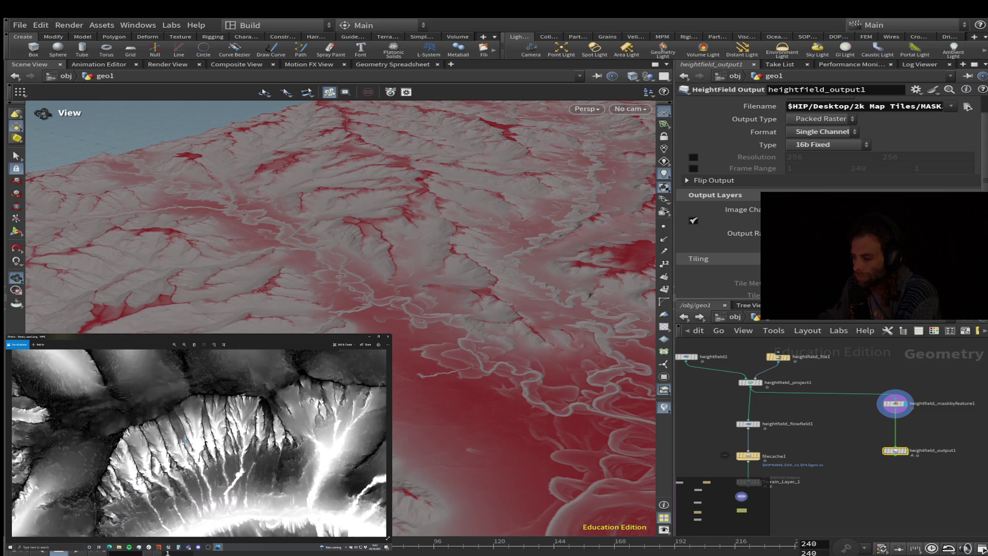
{"action": "scroll", "coordinate": [832, 197], "scroll_direction": "up", "scroll_amount": 2}
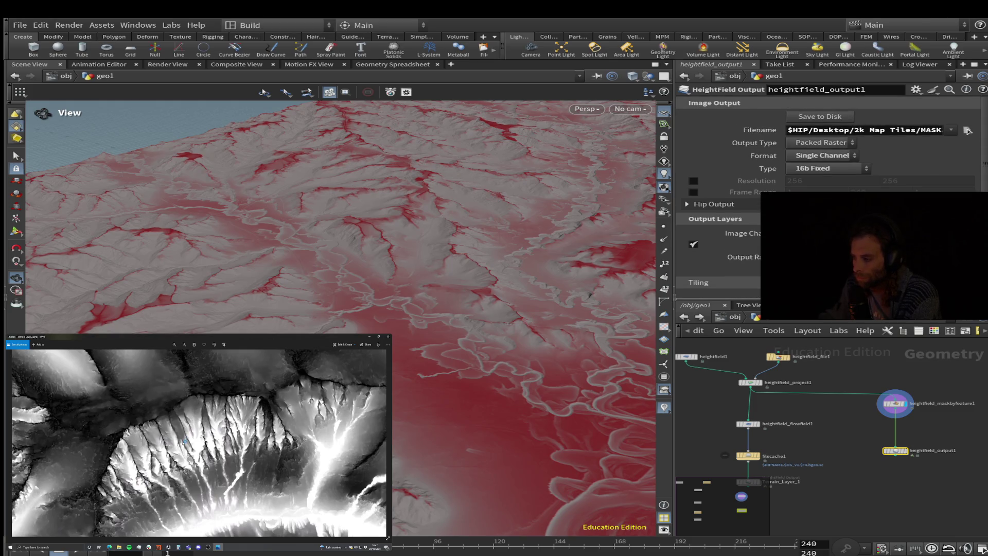
{"action": "left_click", "coordinate": [819, 117]}
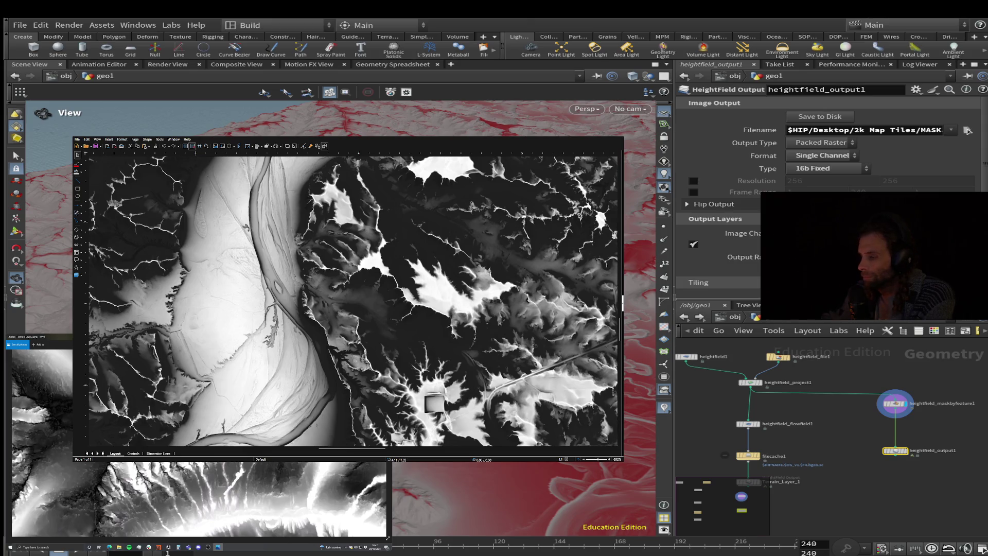
Fit the whole mask page in view, then zoom back in and pan across the terrain
{"action": "scroll", "coordinate": [353, 301], "scroll_direction": "down", "scroll_amount": 5}
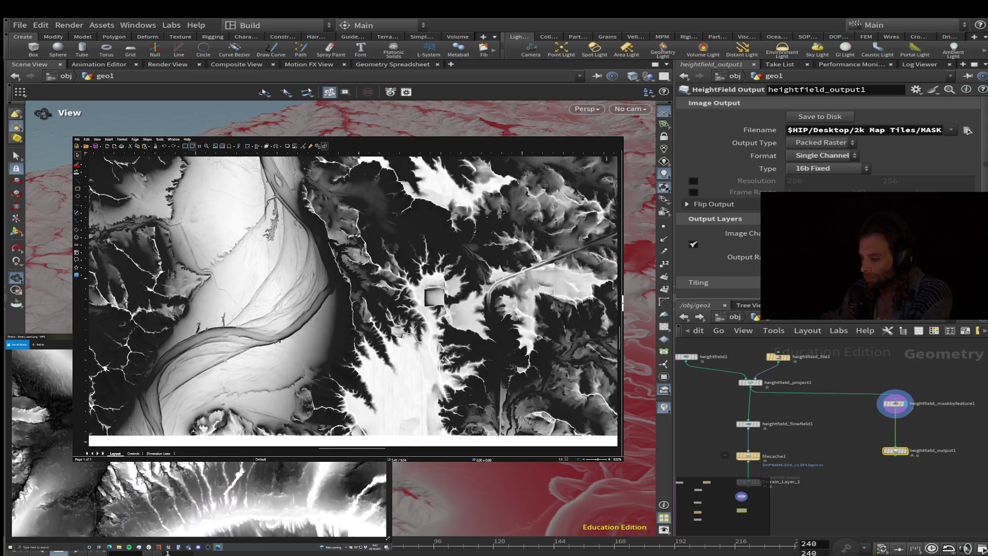
{"action": "left_click", "coordinate": [596, 459]}
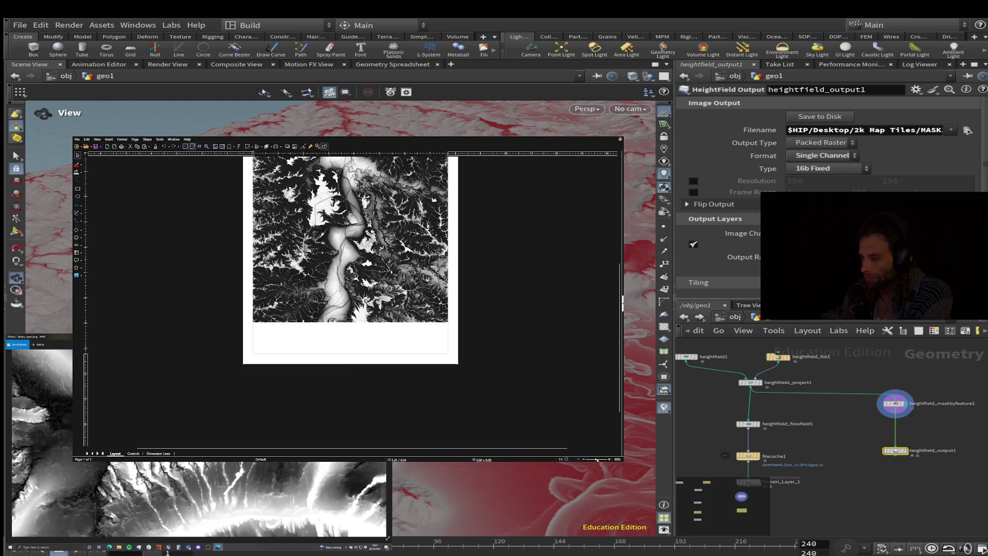
{"action": "scroll", "coordinate": [619, 342], "scroll_direction": "up", "scroll_amount": 2}
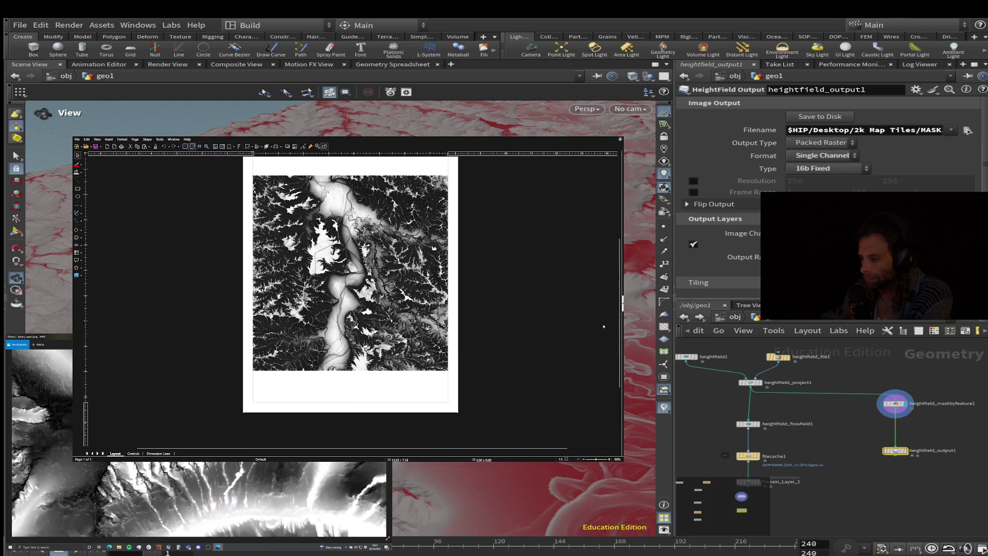
{"action": "scroll", "coordinate": [621, 304], "scroll_direction": "up", "scroll_amount": 3, "text": "ctrl"}
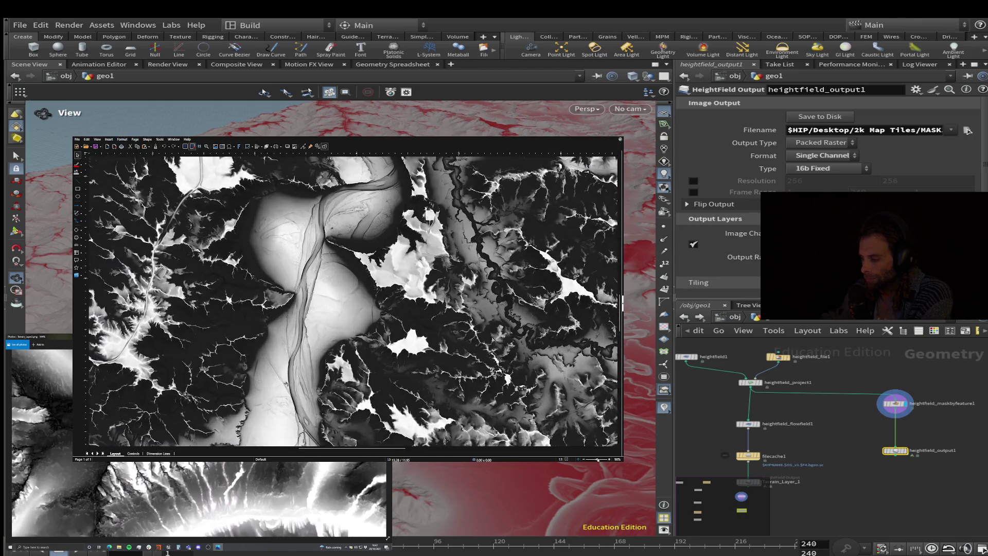
{"action": "scroll", "coordinate": [621, 309], "scroll_direction": "down", "scroll_amount": 5}
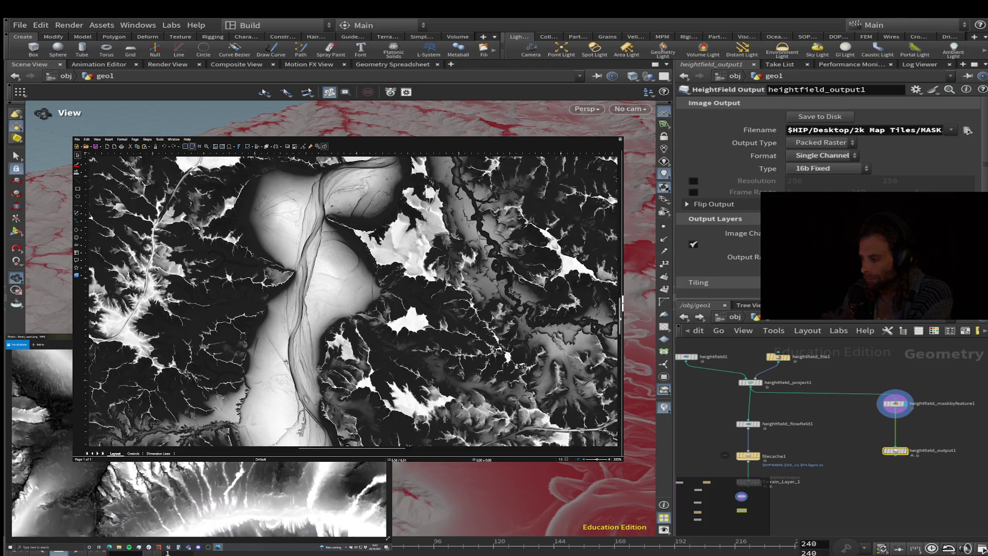
{"action": "scroll", "coordinate": [621, 303], "scroll_direction": "up", "scroll_amount": 10}
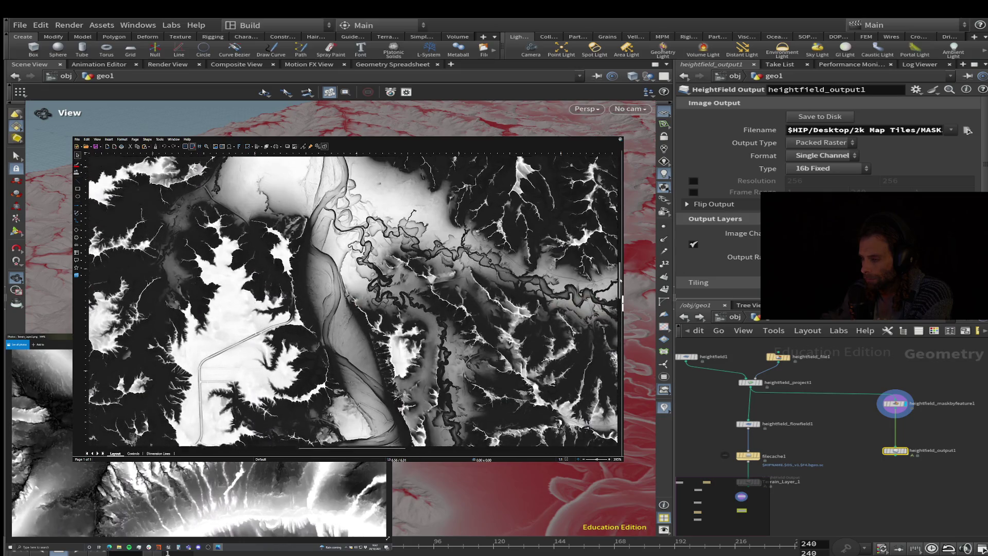
{"action": "scroll", "coordinate": [621, 259], "scroll_direction": "down", "scroll_amount": 5}
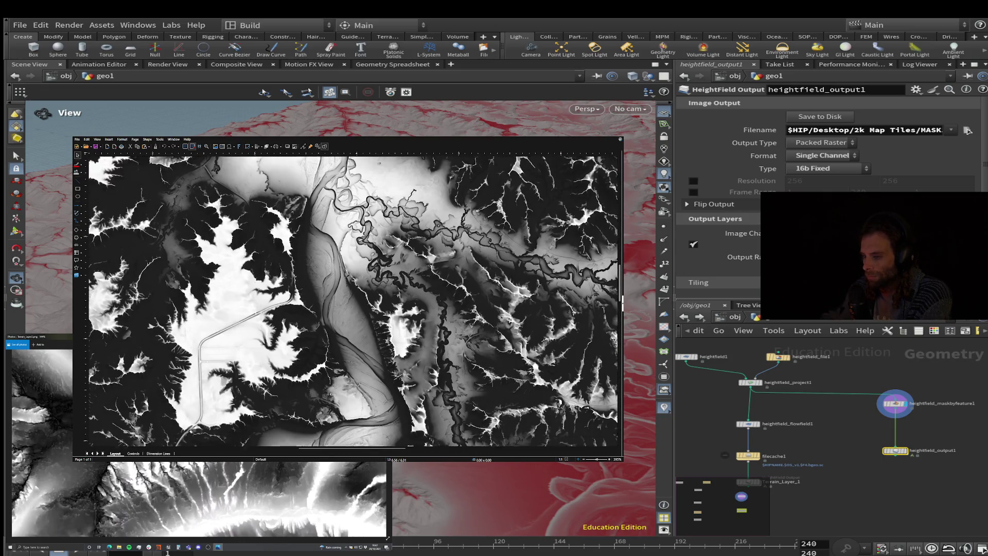
{"action": "mouse_move", "coordinate": [357, 455]}
{"action": "left_mouse_down"}
{"action": "mouse_move", "coordinate": [317, 444]}
{"action": "mouse_move", "coordinate": [335, 444]}
{"action": "left_mouse_up"}
{"action": "scroll", "coordinate": [337, 379], "scroll_direction": "down", "scroll_amount": 5}
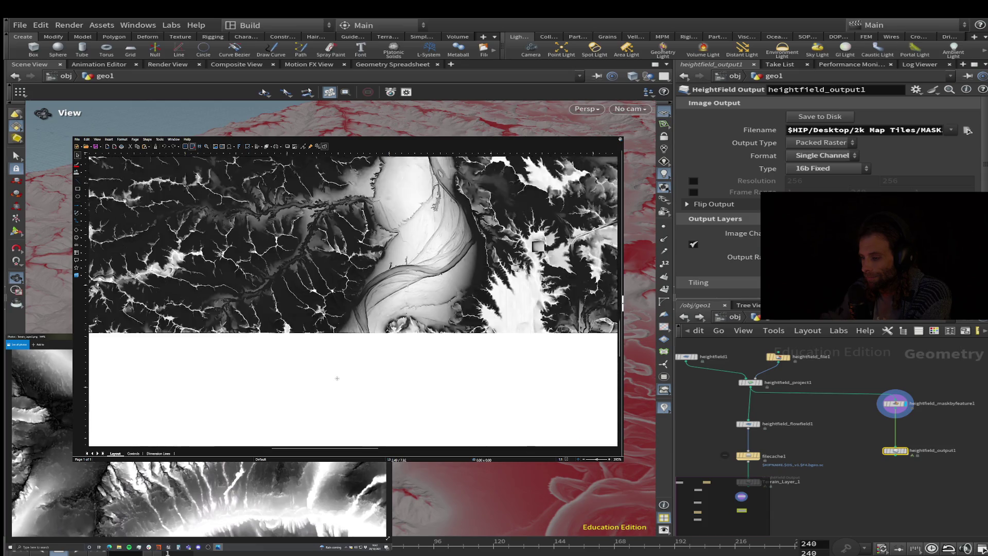
{"action": "scroll", "coordinate": [336, 379], "scroll_direction": "up", "scroll_amount": 3}
Pan across the pale river valley and zoom further into its dark eroded channels
{"action": "left_click_drag", "start_coordinate": [346, 447], "coordinate": [400, 451]}
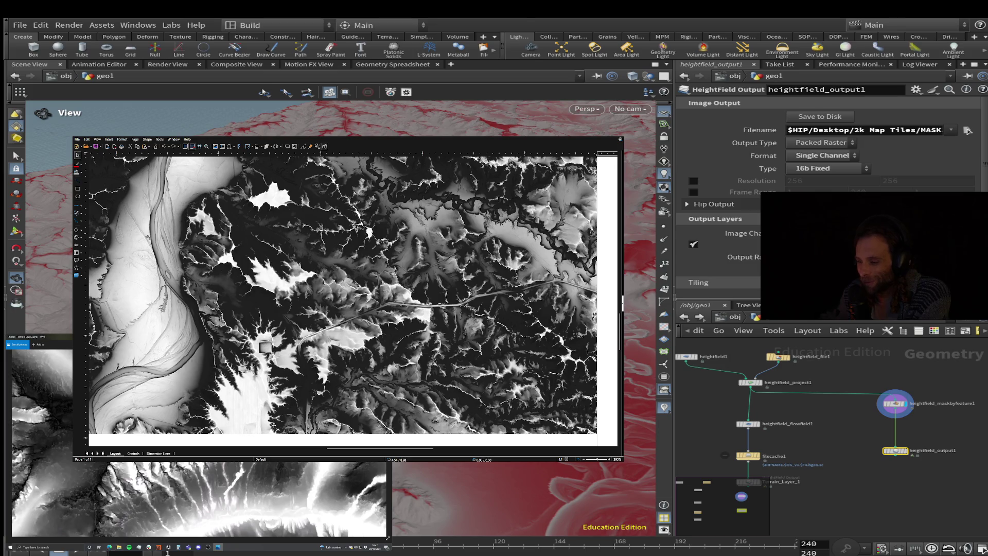
{"action": "left_click_drag", "start_coordinate": [342, 448], "coordinate": [320, 449]}
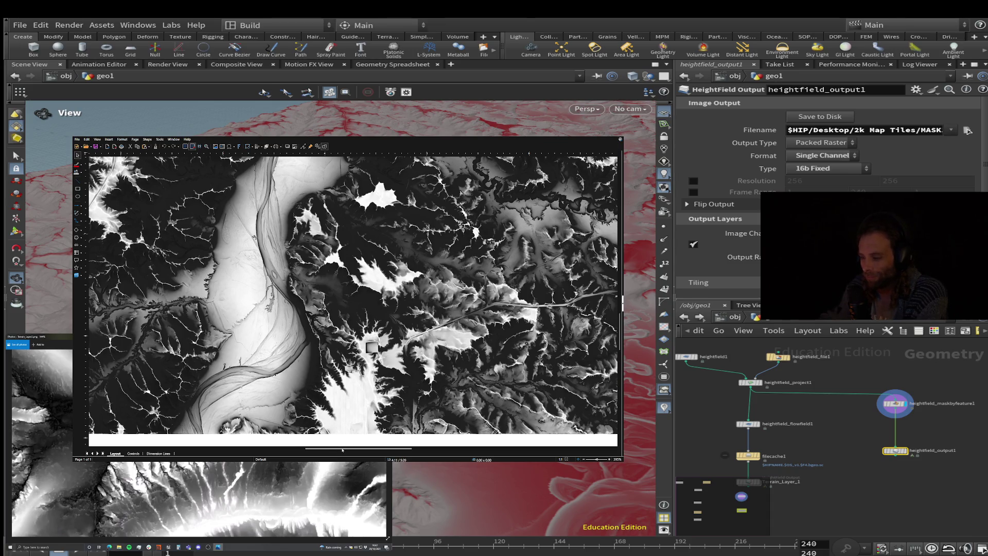
{"action": "left_click_drag", "start_coordinate": [342, 449], "coordinate": [325, 447]}
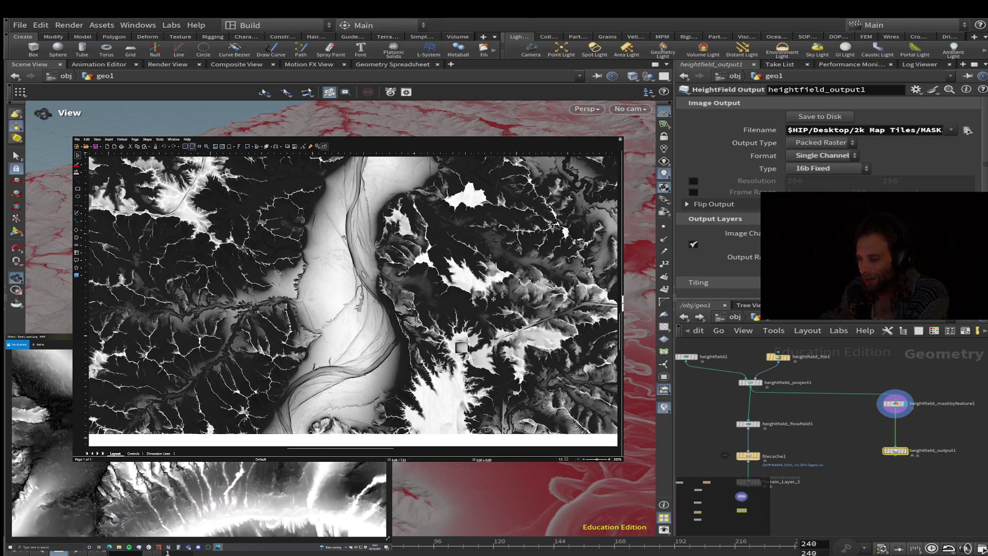
{"action": "scroll", "coordinate": [352, 301], "scroll_direction": "up", "scroll_amount": 1}
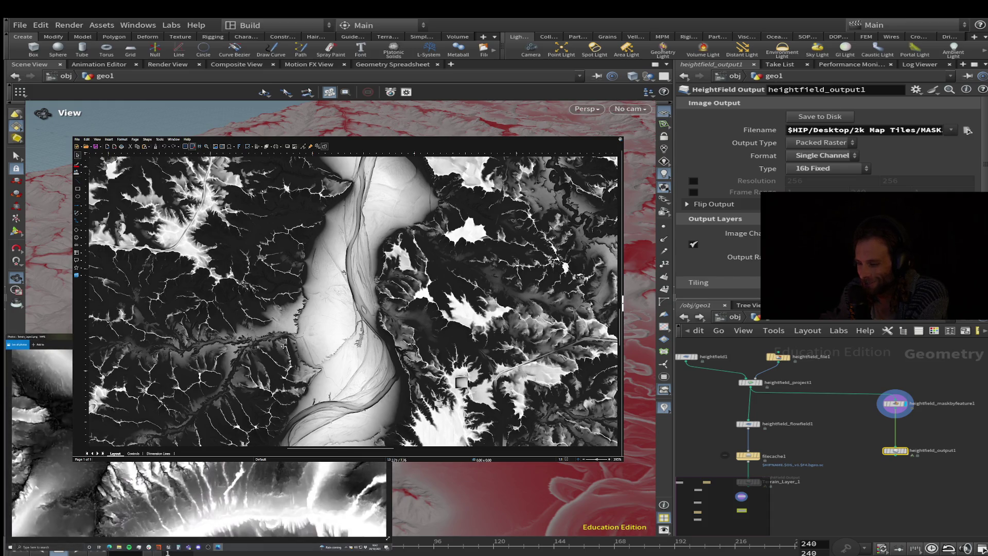
{"action": "scroll", "coordinate": [353, 302], "scroll_direction": "up", "scroll_amount": 3, "text": "ctrl"}
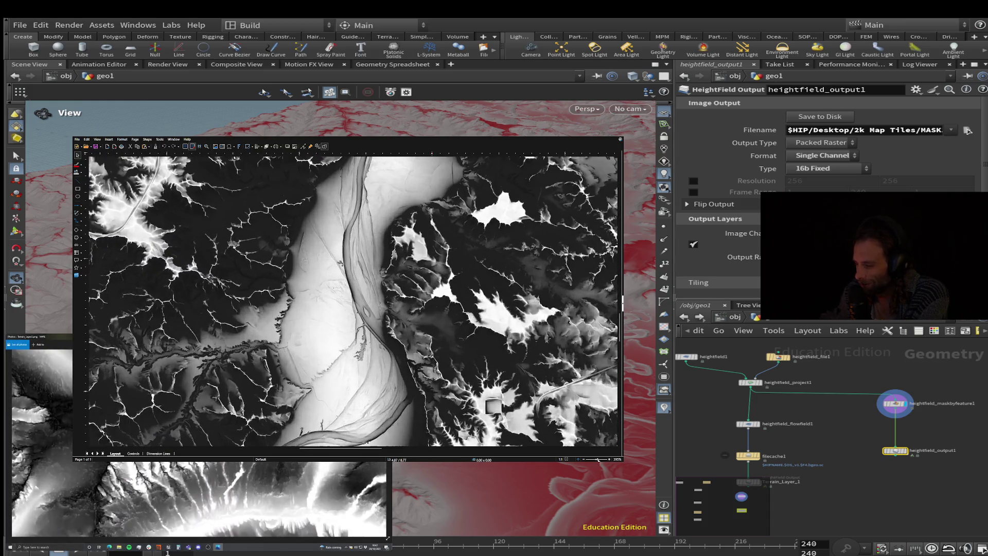
{"action": "scroll", "coordinate": [353, 301], "scroll_direction": "up", "scroll_amount": 3, "text": "ctrl"}
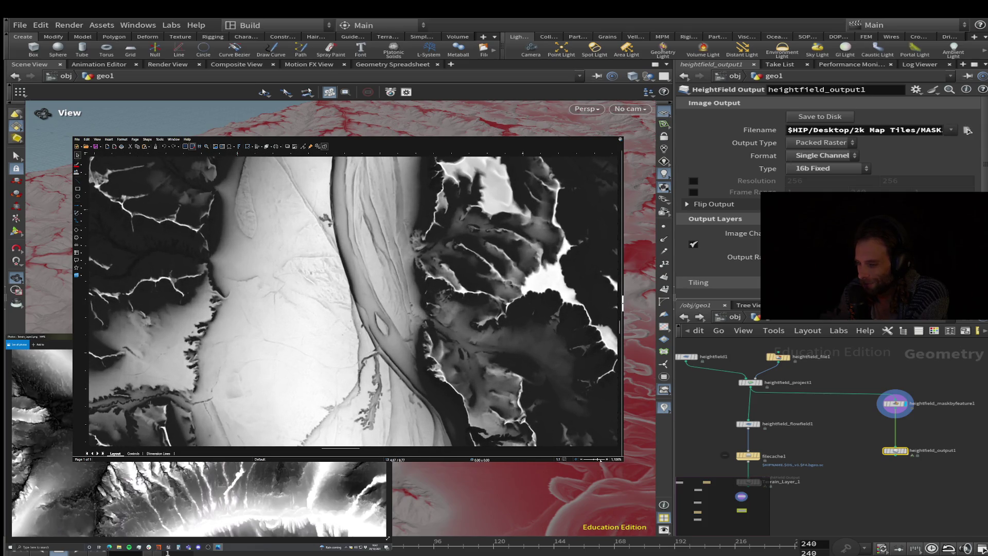
{"action": "left_click_drag", "start_coordinate": [329, 449], "coordinate": [315, 449]}
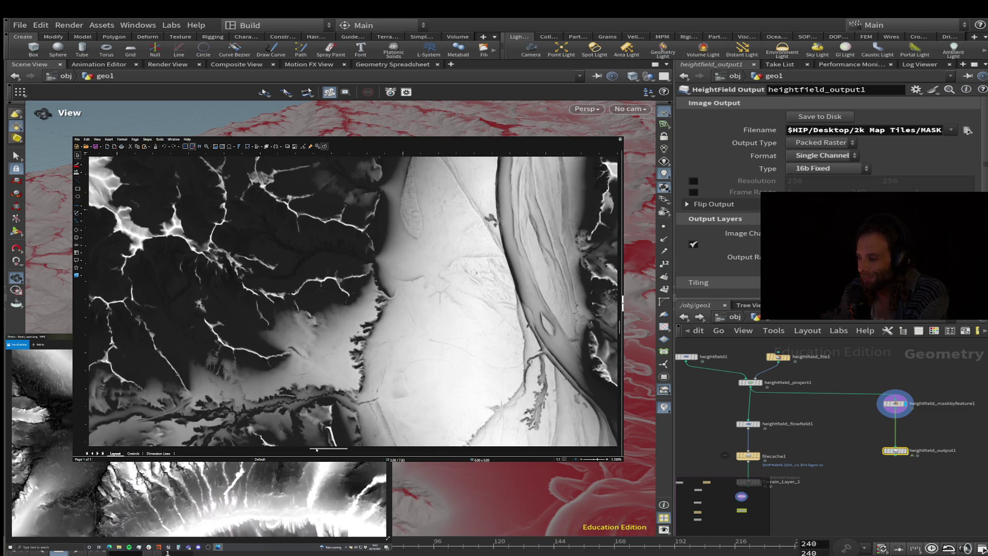
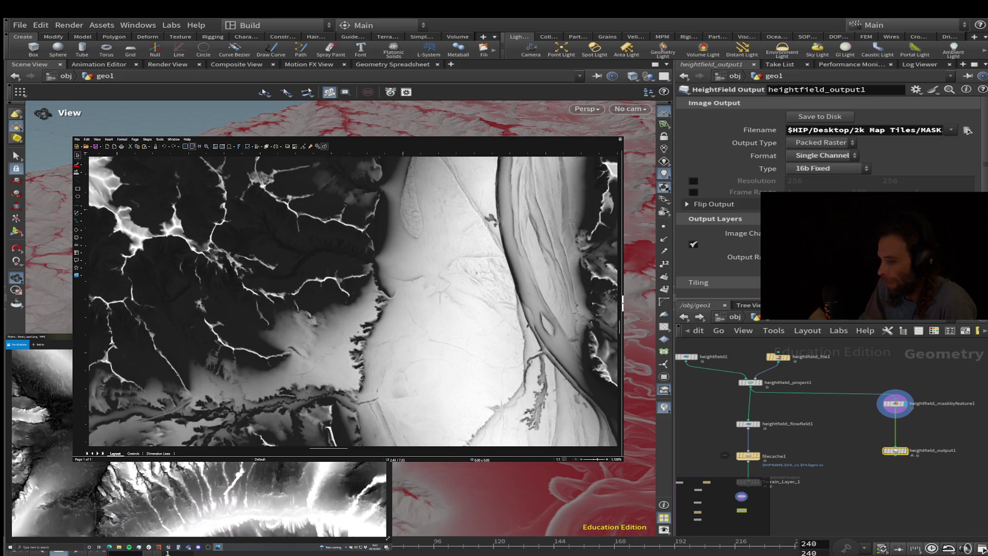
Zoom in and out on the grayscale terrain heightmap, then return to Houdini via File Explorer
{"action": "scroll", "coordinate": [353, 301], "scroll_direction": "down", "scroll_amount": 5}
{"action": "scroll", "coordinate": [353, 302], "scroll_direction": "up", "scroll_amount": 8}
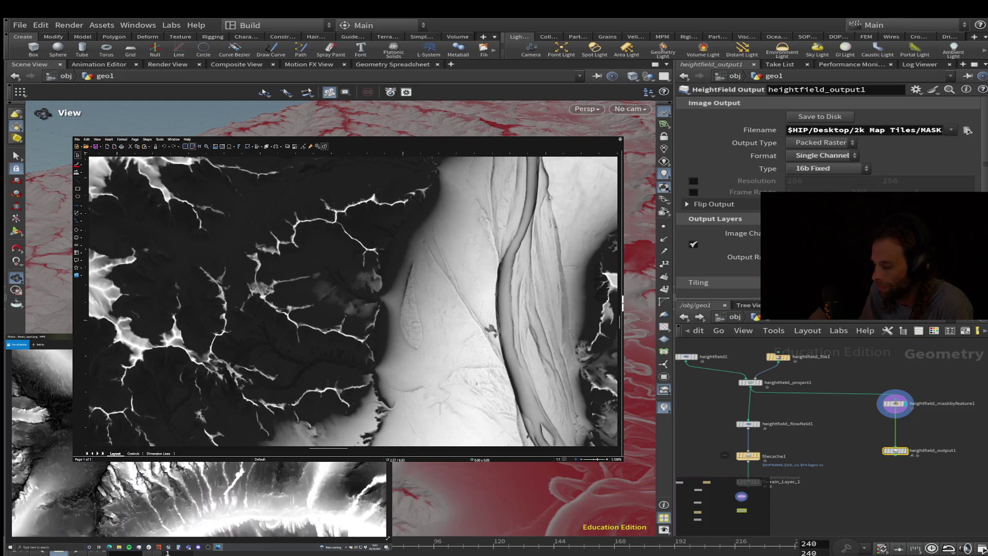
{"action": "scroll", "coordinate": [353, 301], "scroll_direction": "up", "scroll_amount": 3}
{"action": "scroll", "coordinate": [353, 302], "scroll_direction": "up", "scroll_amount": 12}
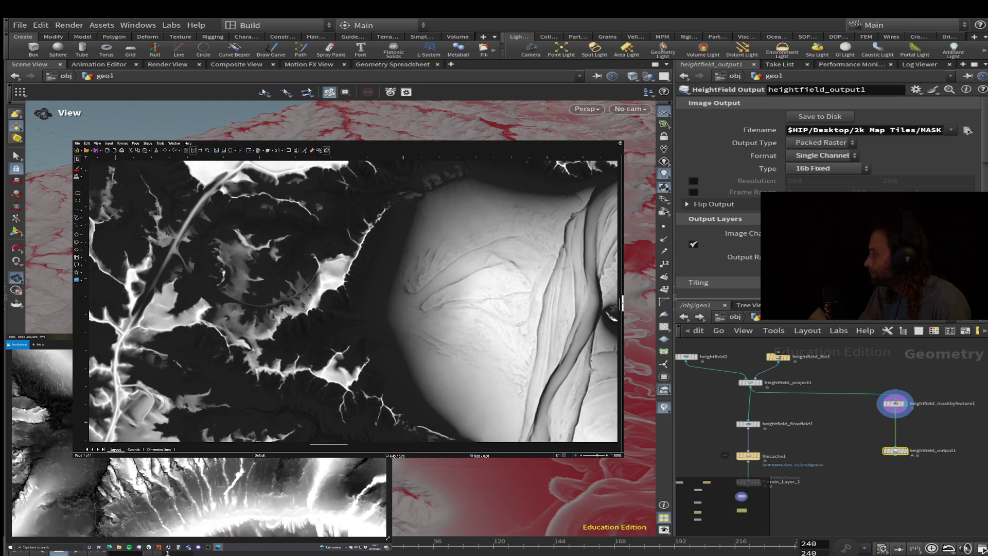
{"action": "scroll", "coordinate": [199, 496], "scroll_direction": "up", "scroll_amount": 5}
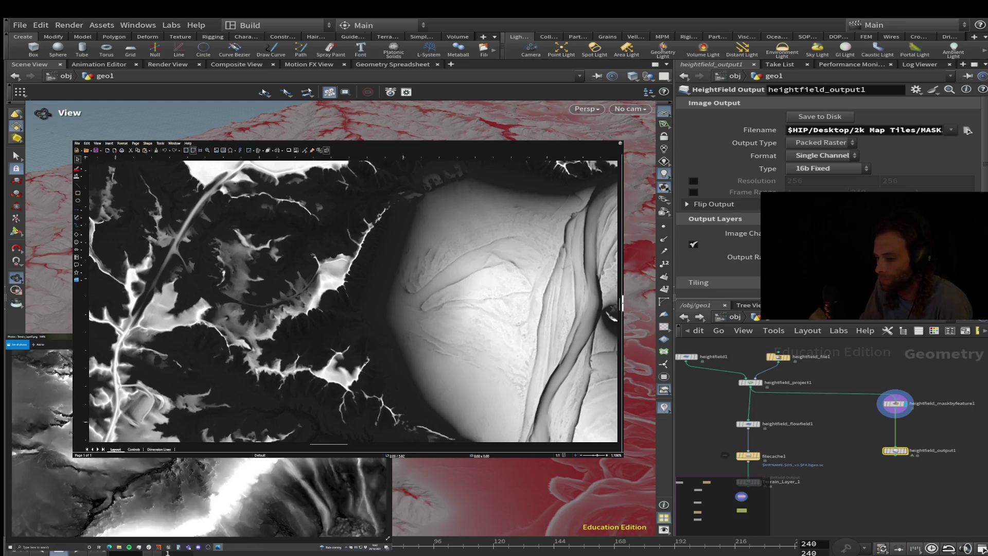
{"action": "scroll", "coordinate": [198, 497], "scroll_direction": "up", "scroll_amount": 5}
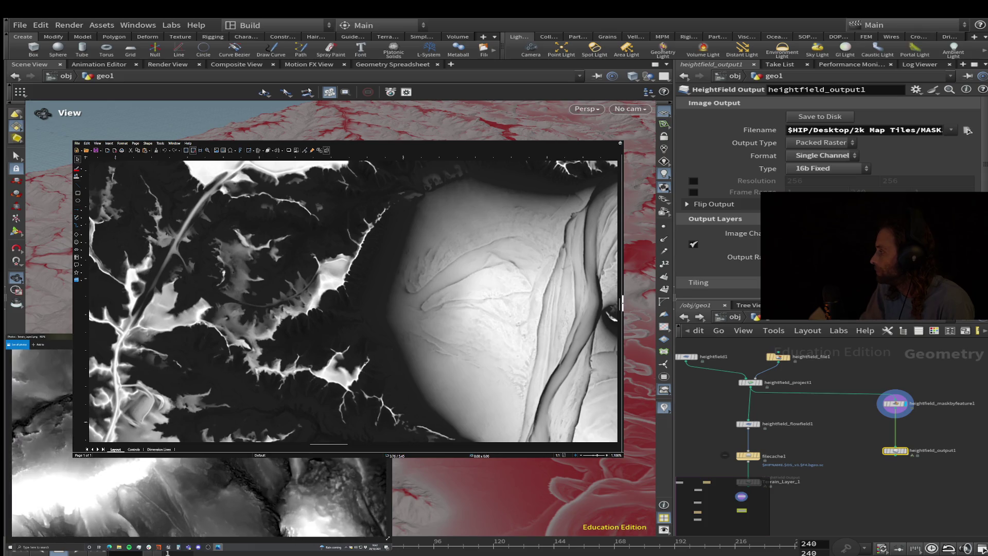
{"action": "scroll", "coordinate": [199, 496], "scroll_direction": "down", "scroll_amount": 5}
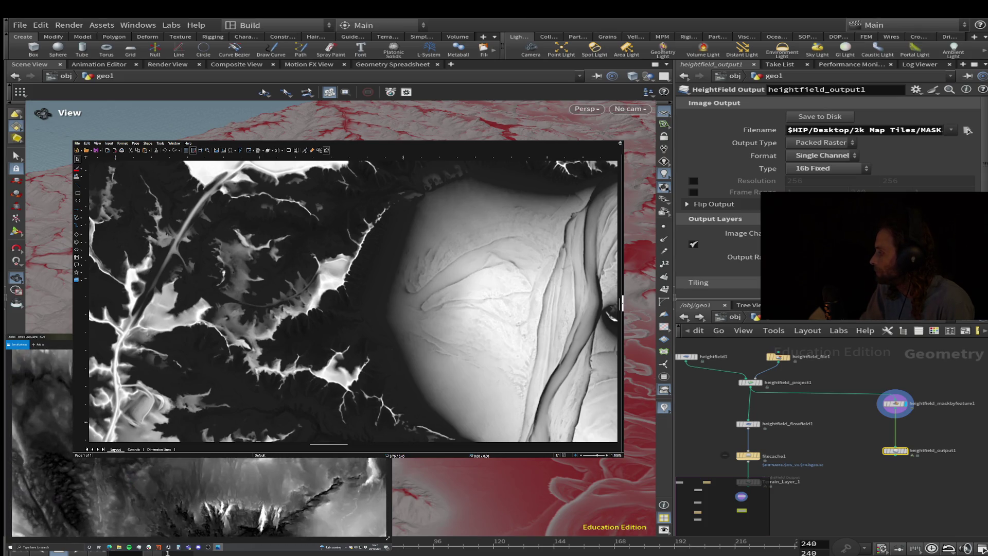
{"action": "scroll", "coordinate": [198, 497], "scroll_direction": "down", "scroll_amount": 3}
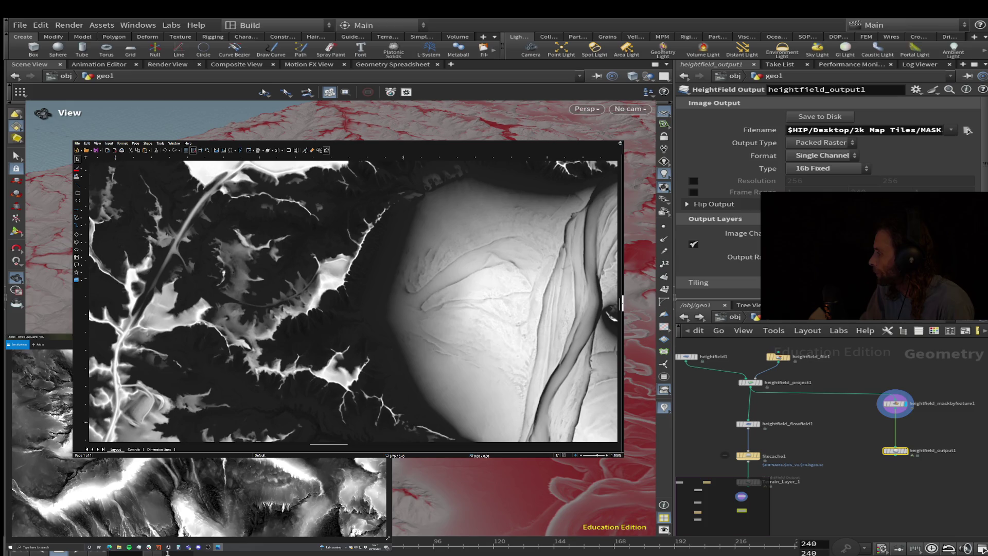
{"action": "left_click", "coordinate": [119, 546]}
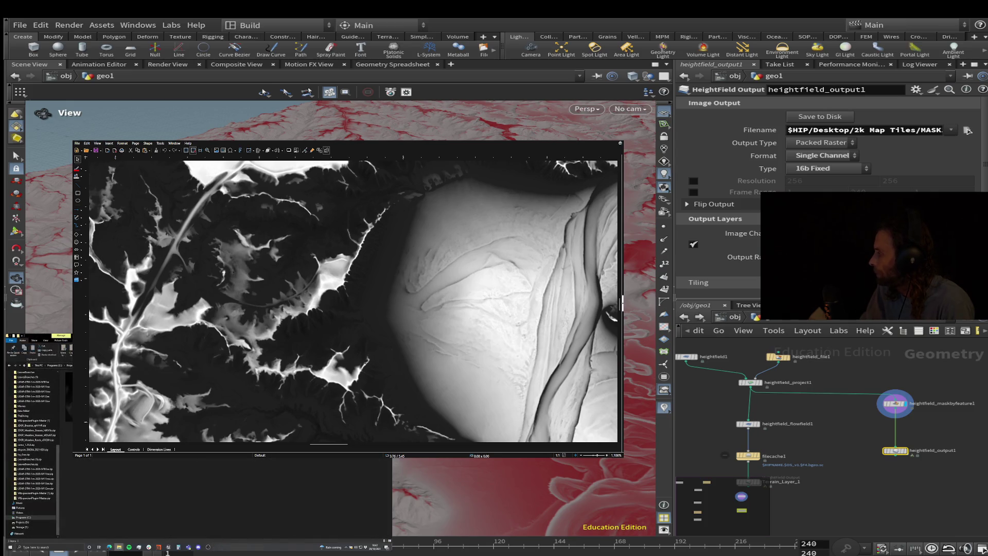
{"action": "left_click", "coordinate": [159, 546]}
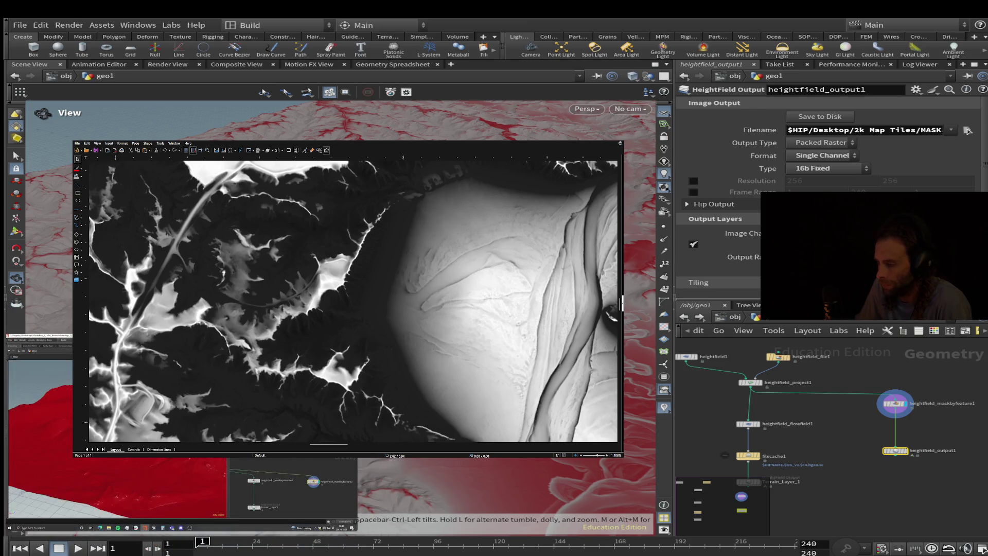
Place heightfield_output2 and a new HeightField Mask by Feature node beside the existing mask
{"action": "mouse_move", "coordinate": [874, 412]}
{"action": "middle_mouse_down"}
{"action": "mouse_move", "coordinate": [714, 398]}
{"action": "mouse_move", "coordinate": [722, 418]}
{"action": "mouse_move", "coordinate": [806, 429]}
{"action": "mouse_move", "coordinate": [828, 421]}
{"action": "middle_mouse_up"}
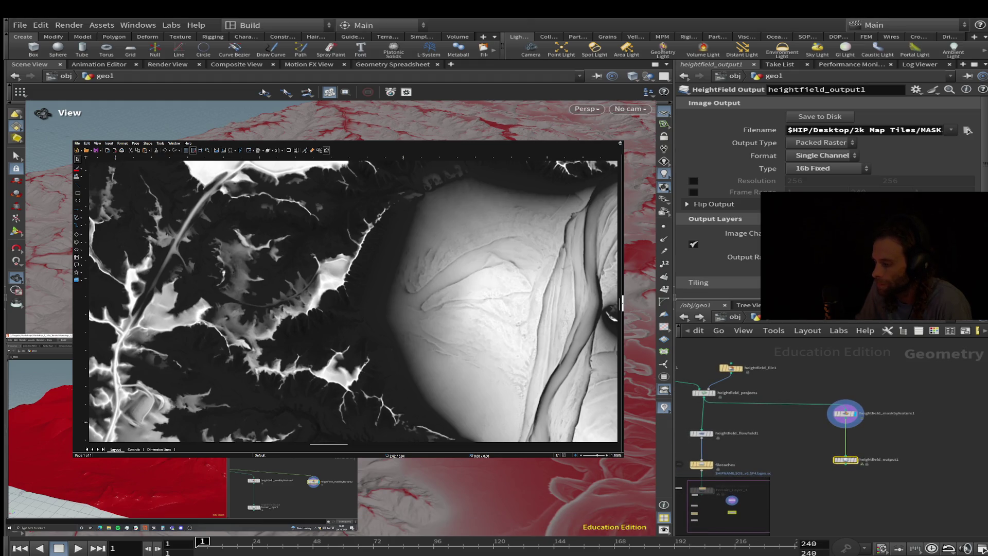
{"action": "mouse_move", "coordinate": [824, 499]}
{"action": "left_mouse_down"}
{"action": "mouse_move", "coordinate": [823, 428]}
{"action": "mouse_move", "coordinate": [743, 386]}
{"action": "mouse_move", "coordinate": [934, 414]}
{"action": "mouse_move", "coordinate": [960, 414]}
{"action": "mouse_move", "coordinate": [962, 398]}
{"action": "mouse_move", "coordinate": [908, 488]}
{"action": "mouse_move", "coordinate": [909, 452]}
{"action": "mouse_move", "coordinate": [774, 471]}
{"action": "mouse_move", "coordinate": [915, 471]}
{"action": "left_mouse_up"}
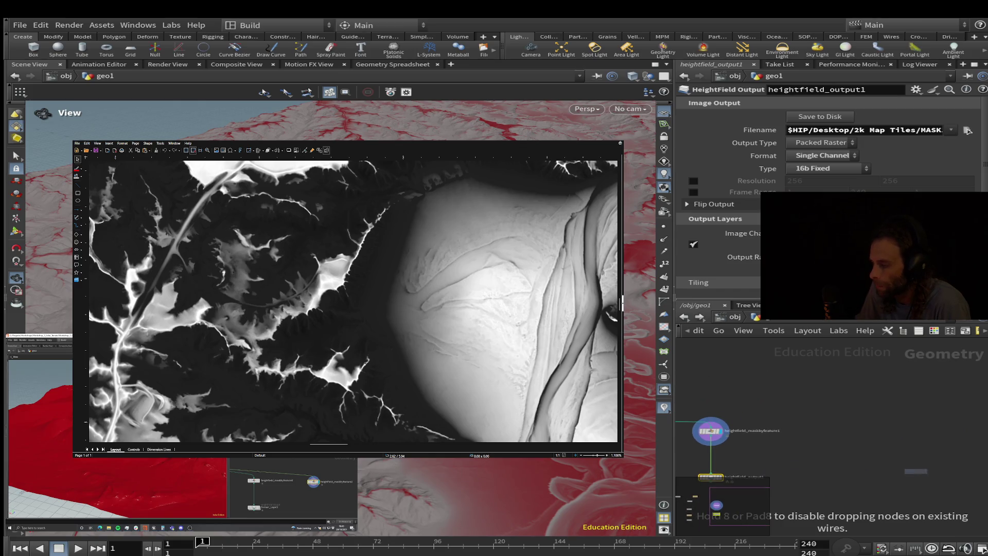
{"action": "left_click", "coordinate": [916, 471]}
{"action": "scroll", "coordinate": [772, 436], "scroll_direction": "up", "scroll_amount": 3}
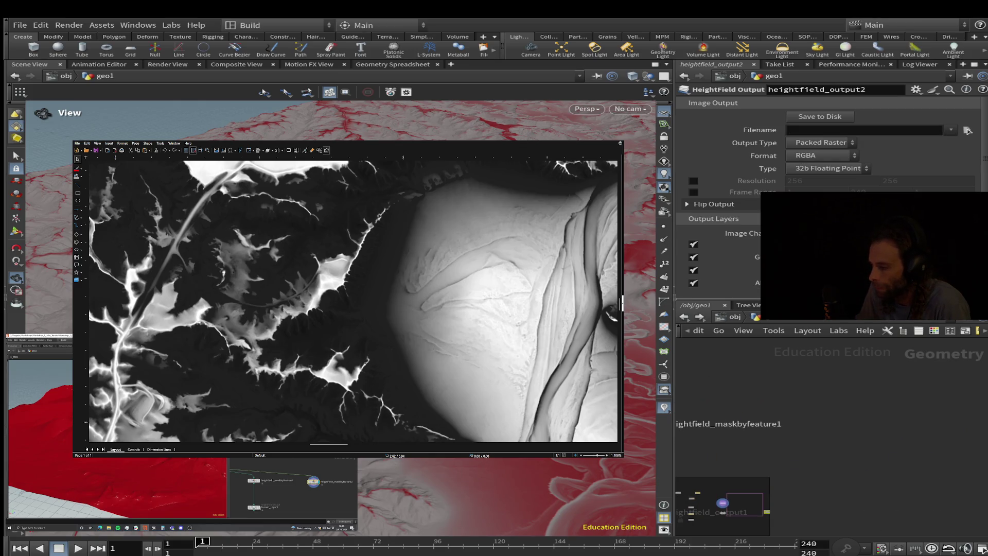
{"action": "key", "text": "ctrl+f"}
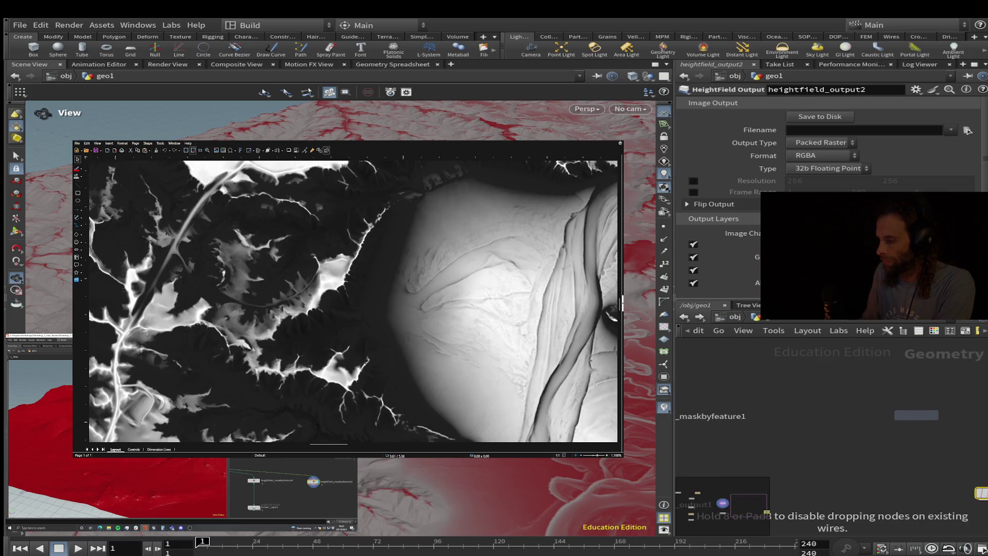
{"action": "left_click", "coordinate": [916, 415]}
Position heightfield_output2 under the new mask node and shift both nodes together
{"action": "scroll", "coordinate": [679, 446], "scroll_direction": "down", "scroll_amount": 5}
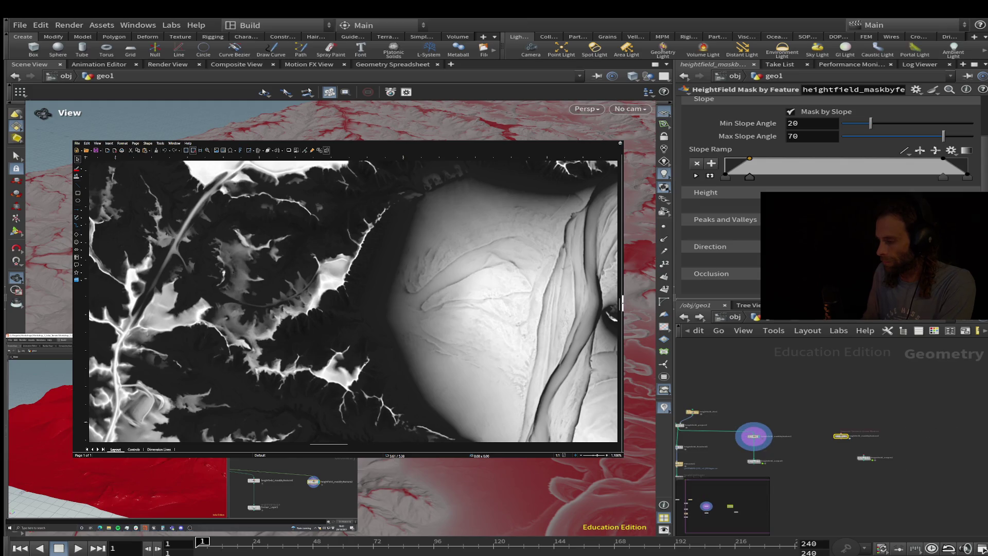
{"action": "mouse_move", "coordinate": [752, 436]}
{"action": "left_click_drag", "start_coordinate": [753, 436], "coordinate": [734, 436]}
{"action": "left_click", "coordinate": [741, 445]}
{"action": "left_click", "coordinate": [752, 459]}
{"action": "left_click_drag", "start_coordinate": [752, 460], "coordinate": [735, 462]}
{"action": "mouse_move", "coordinate": [893, 421]}
{"action": "left_mouse_down"}
{"action": "mouse_move", "coordinate": [819, 457]}
{"action": "mouse_move", "coordinate": [811, 472]}
{"action": "mouse_move", "coordinate": [846, 458]}
{"action": "mouse_move", "coordinate": [790, 458]}
{"action": "left_mouse_up"}
{"action": "left_click", "coordinate": [812, 457]}
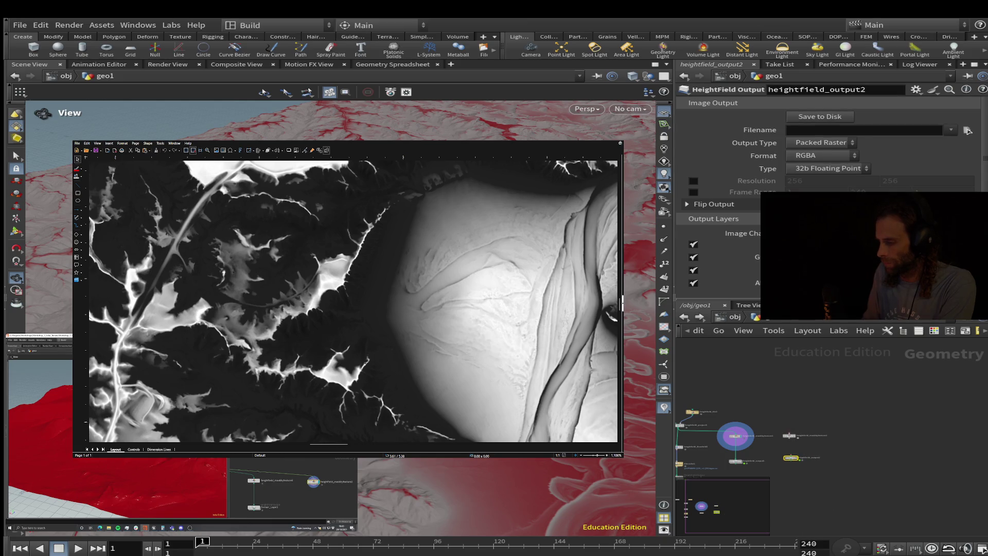
Wire heightfield_project1 into heightfield_maskbyfeature2 and zoom in on the two new nodes
{"action": "scroll", "coordinate": [705, 444], "scroll_direction": "up", "scroll_amount": 5}
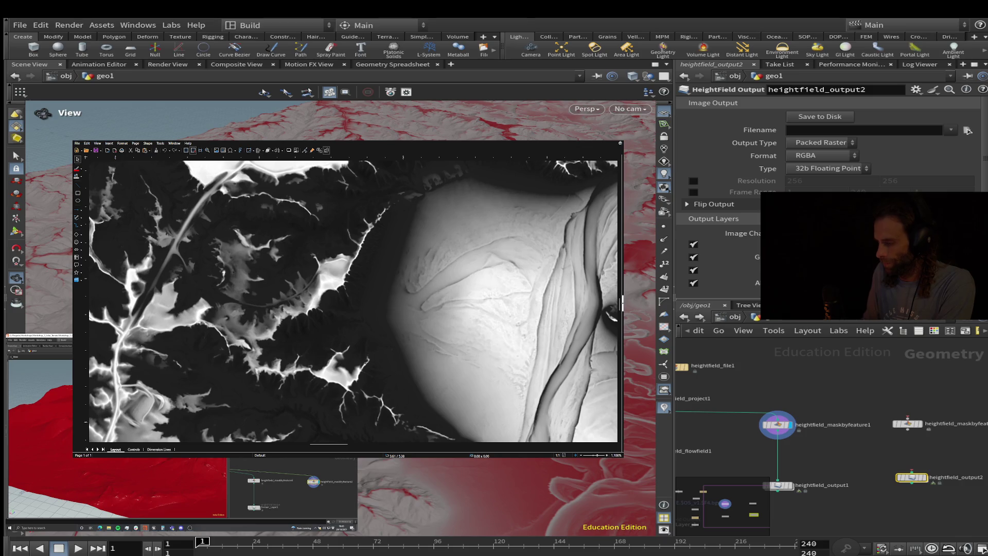
{"action": "middle_click_drag", "start_coordinate": [704, 444], "coordinate": [802, 435]}
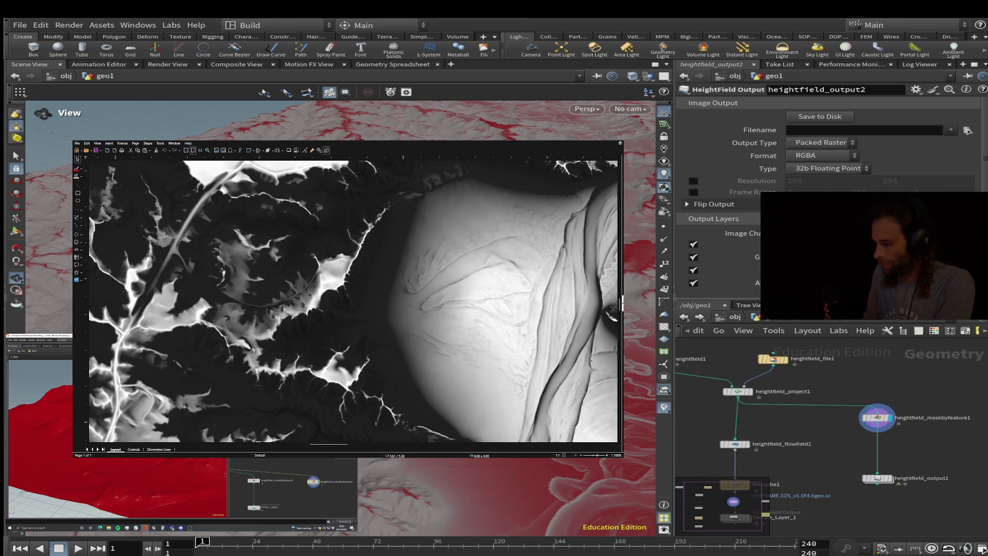
{"action": "left_click", "coordinate": [753, 406]}
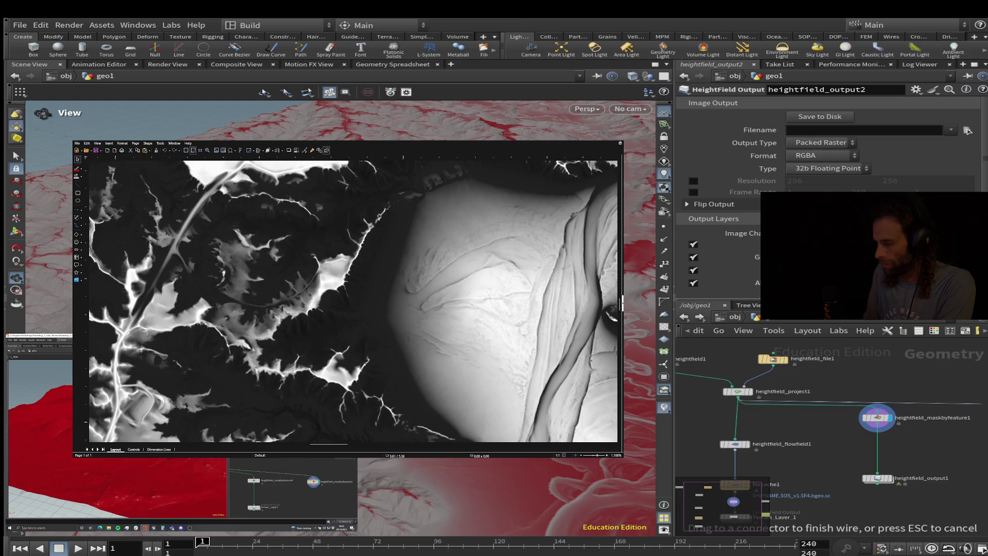
{"action": "left_click", "coordinate": [939, 420]}
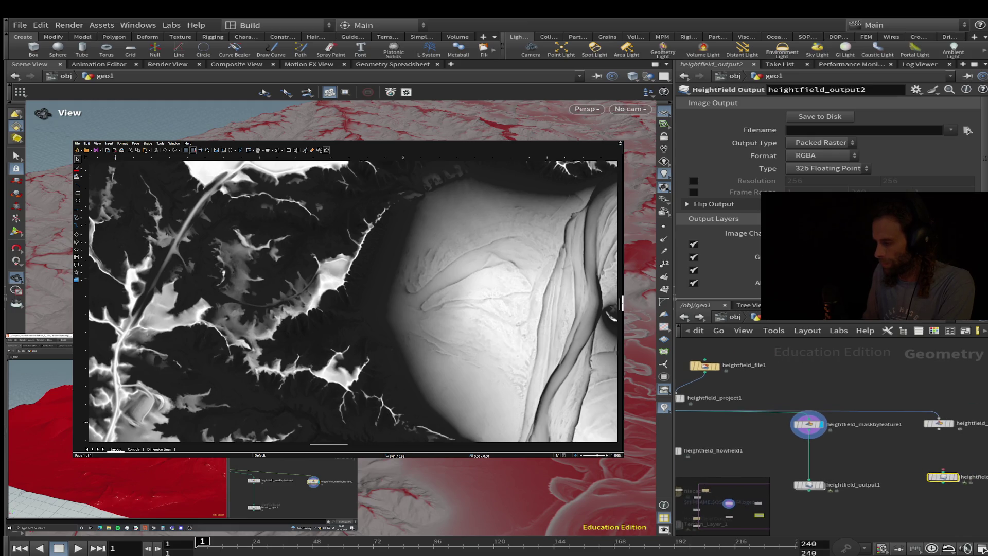
{"action": "left_click_drag", "start_coordinate": [939, 423], "coordinate": [938, 418]}
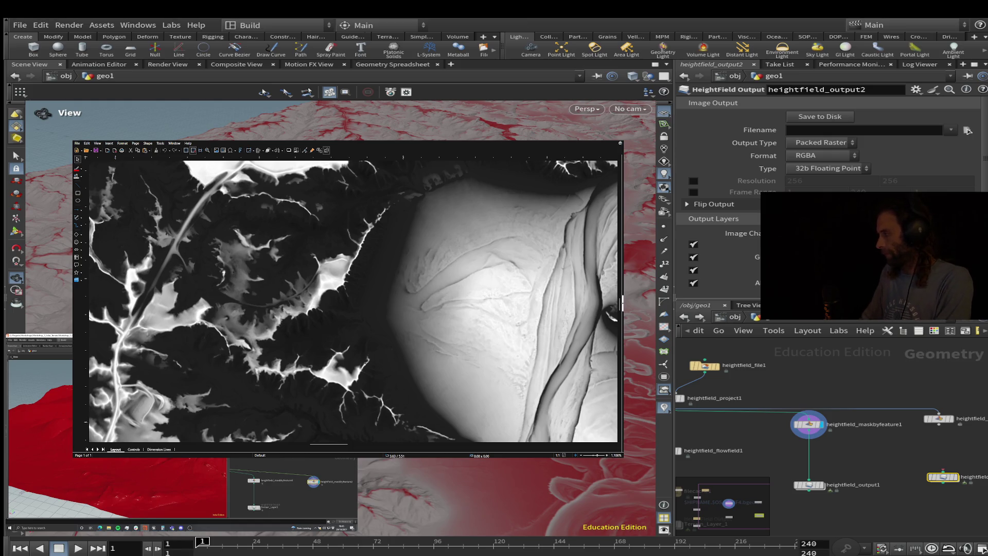
{"action": "scroll", "coordinate": [854, 426], "scroll_direction": "down", "scroll_amount": 5}
{"action": "scroll", "coordinate": [877, 421], "scroll_direction": "up", "scroll_amount": 5}
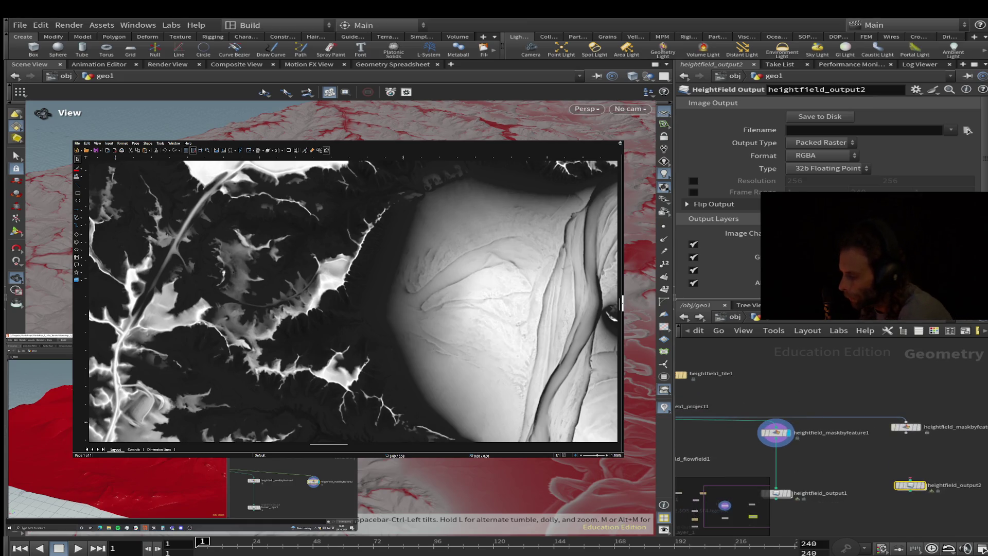
{"action": "scroll", "coordinate": [874, 453], "scroll_direction": "up", "scroll_amount": 3}
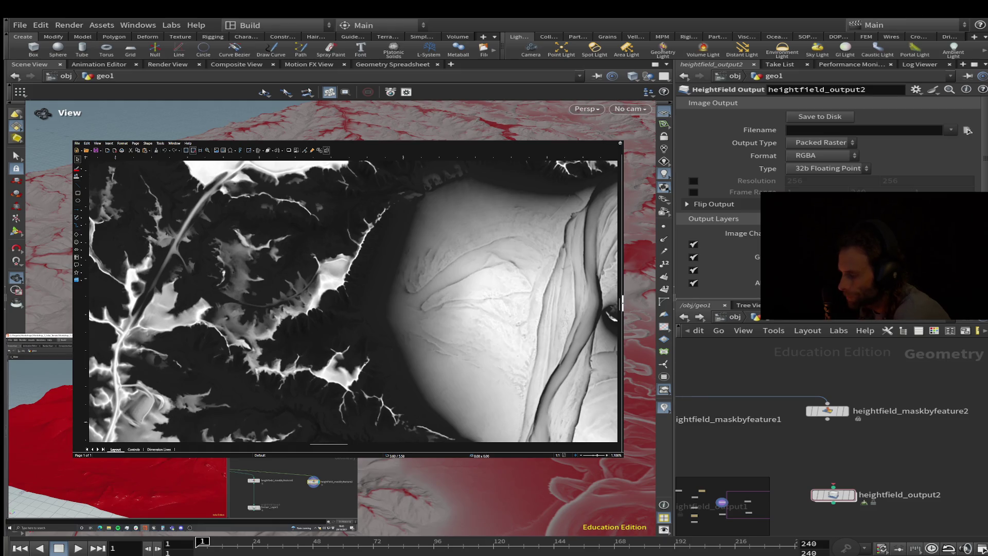
Set heightfield_output2 to 16b Fixed, Single Channel, and wire heightfield_maskbyfeature2 into it
{"action": "left_click", "coordinate": [826, 168]}
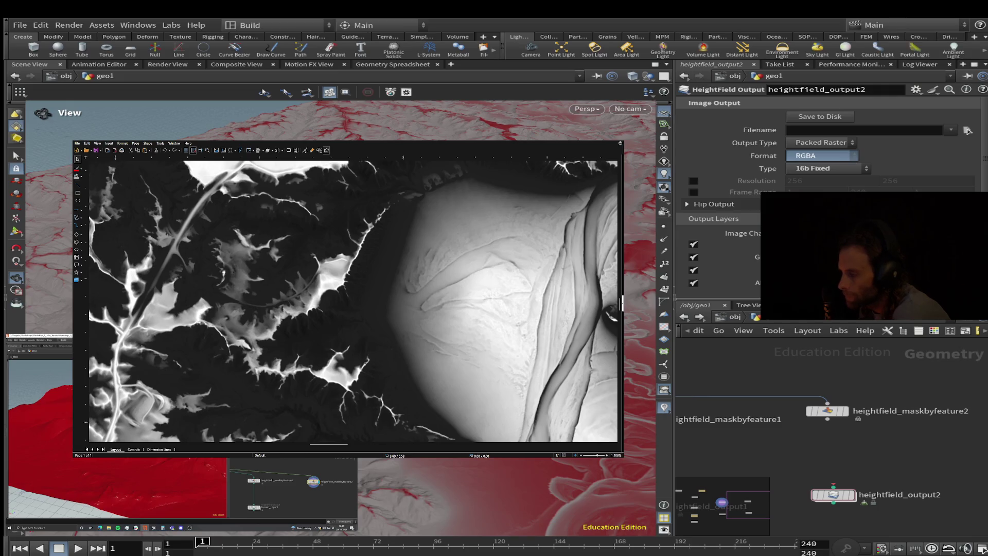
{"action": "left_click", "coordinate": [821, 156]}
{"action": "scroll", "coordinate": [828, 195], "scroll_direction": "down", "scroll_amount": 2}
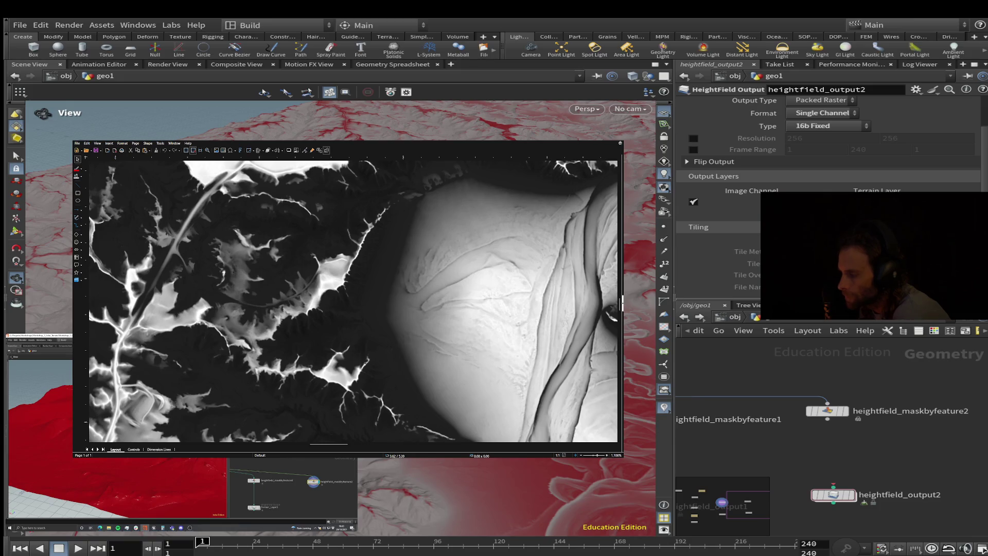
{"action": "scroll", "coordinate": [829, 196], "scroll_direction": "up", "scroll_amount": 2}
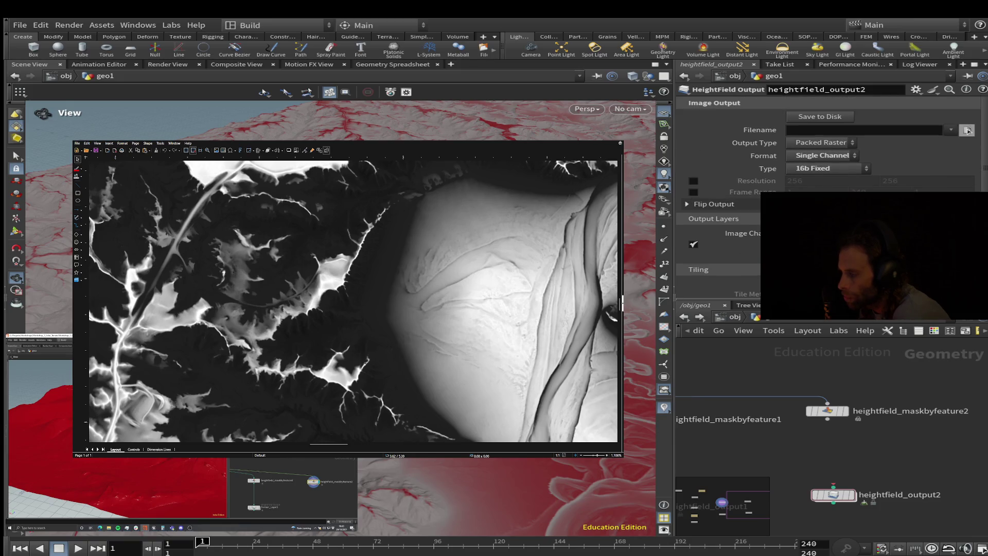
{"action": "left_click", "coordinate": [826, 418]}
{"action": "left_click", "coordinate": [833, 486]}
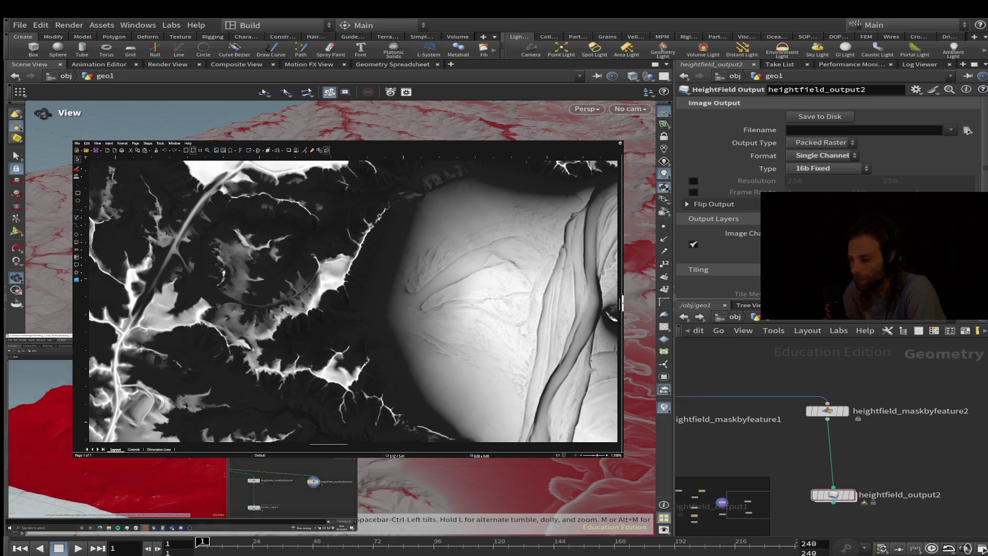
Display heightfield_maskbyfeature2 in the viewport with its 20° minimum slope mask shown red
{"action": "left_click", "coordinate": [827, 410]}
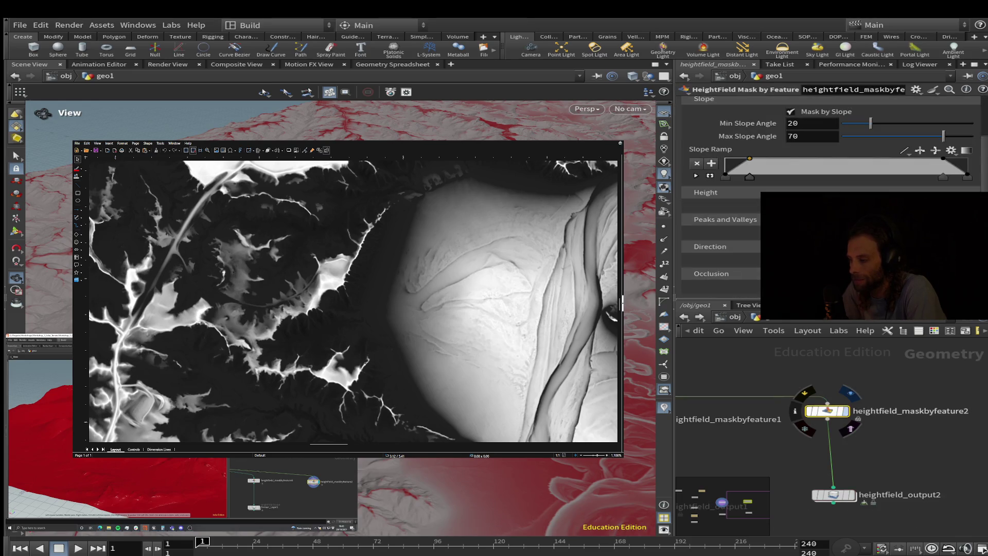
{"action": "left_click", "coordinate": [844, 410]}
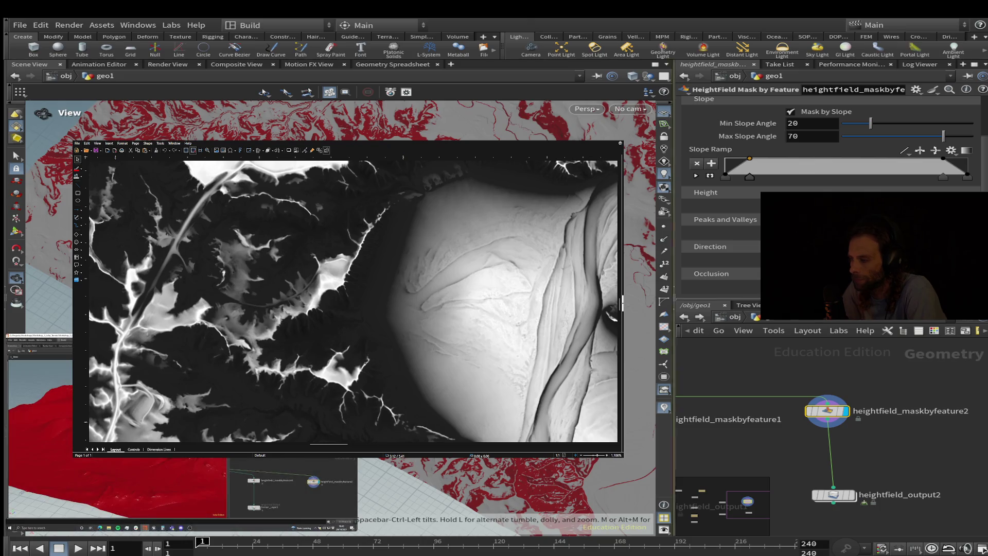
{"action": "scroll", "coordinate": [831, 191], "scroll_direction": "up", "scroll_amount": 3}
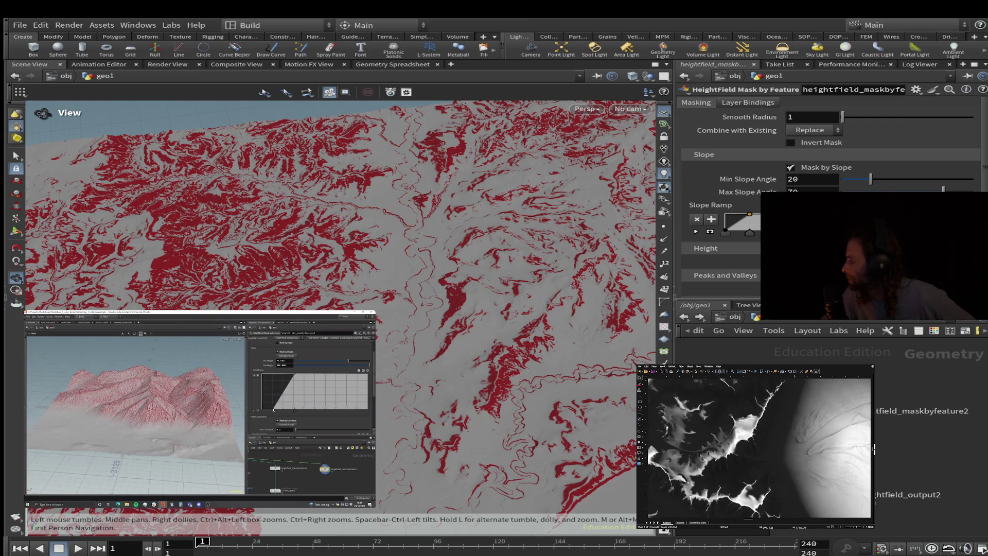
Rewind the reference tutorial video several times and resume playback
{"action": "left_click", "coordinate": [206, 410]}
{"action": "left_click", "coordinate": [182, 413]}
{"action": "left_click", "coordinate": [182, 414]}
{"action": "left_click", "coordinate": [182, 413]}
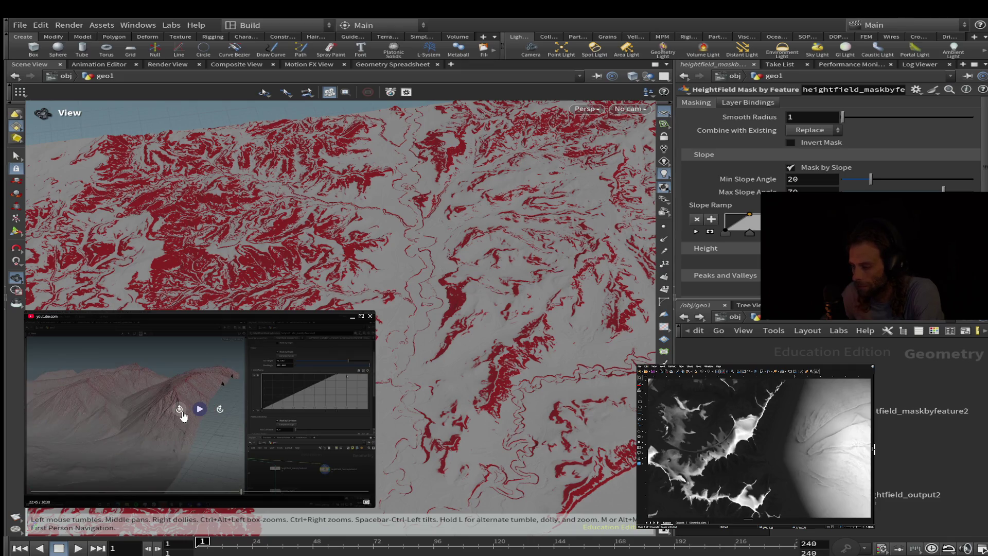
{"action": "left_click", "coordinate": [182, 414]}
{"action": "left_click", "coordinate": [199, 410]}
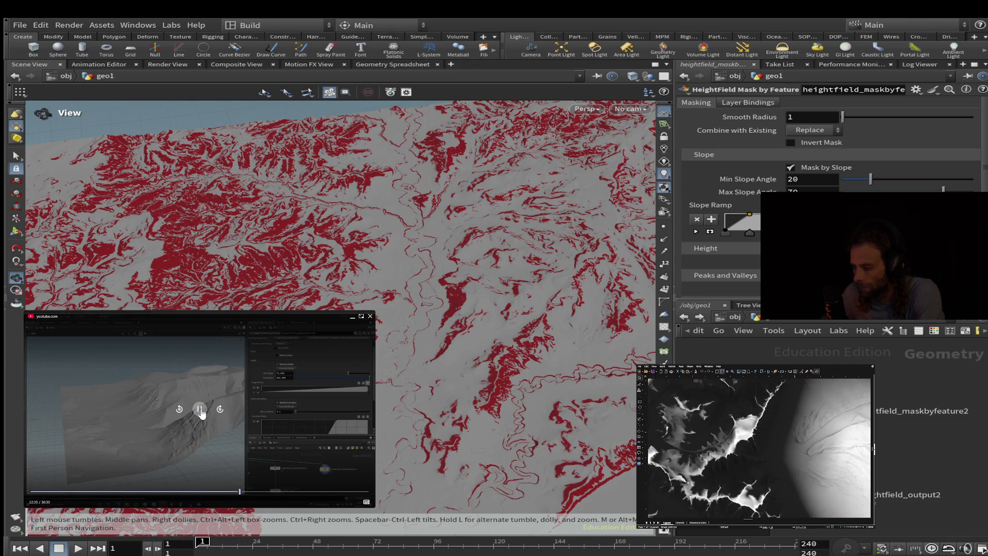
Tilt the terrain to a low grazing angle and turn off Mask by Slope
{"action": "mouse_move", "coordinate": [319, 247]}
{"action": "left_mouse_down"}
{"action": "mouse_move", "coordinate": [319, 182]}
{"action": "mouse_move", "coordinate": [319, 246]}
{"action": "mouse_move", "coordinate": [309, 257]}
{"action": "left_mouse_up"}
{"action": "left_click", "coordinate": [209, 366]}
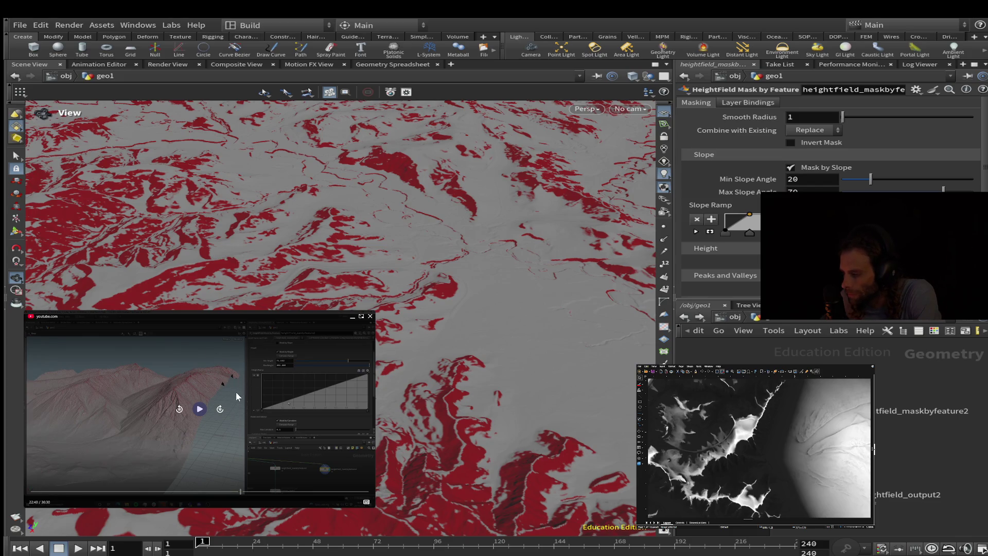
{"action": "left_click", "coordinate": [270, 353]}
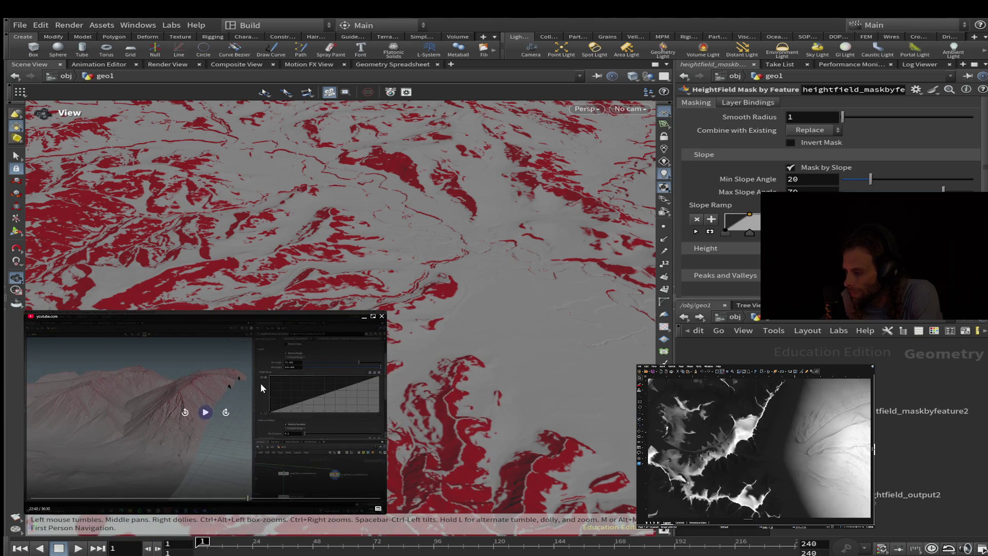
{"action": "left_click", "coordinate": [790, 167]}
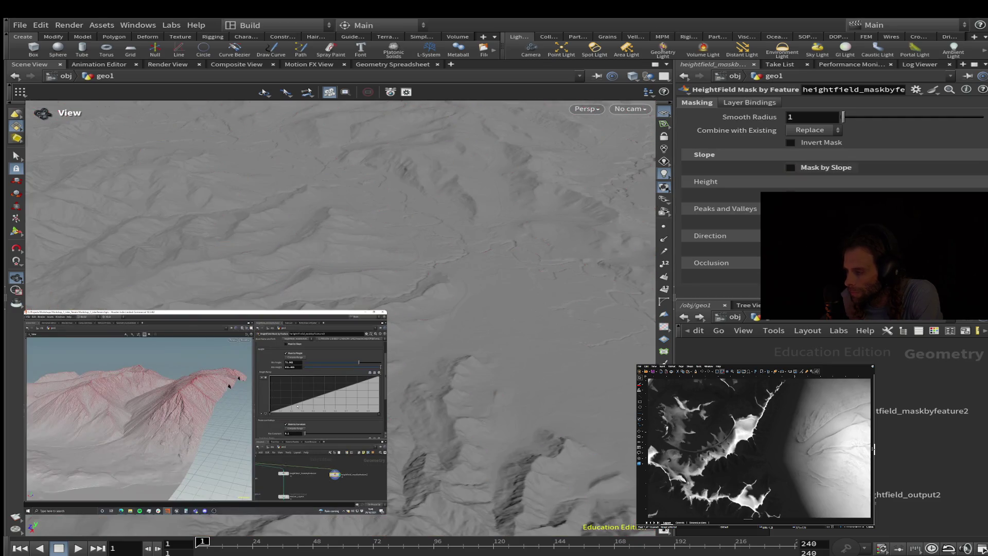
Expand the Height folder in heightfield_maskbyfeature2's parameters
{"action": "left_click", "coordinate": [706, 181]}
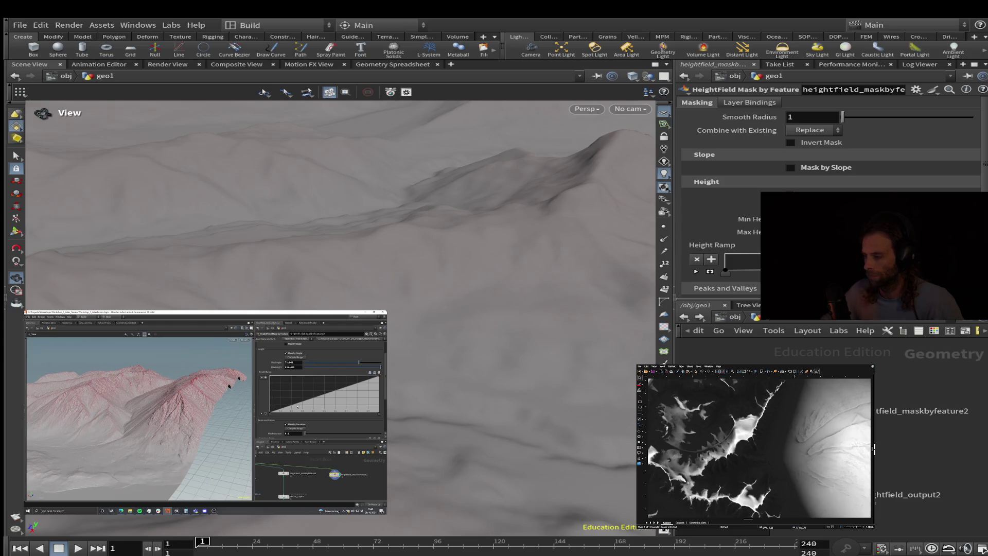
Expand the Height Ramp and enable Mask by Height with Min Height 259.466
{"action": "left_click", "coordinate": [695, 271]}
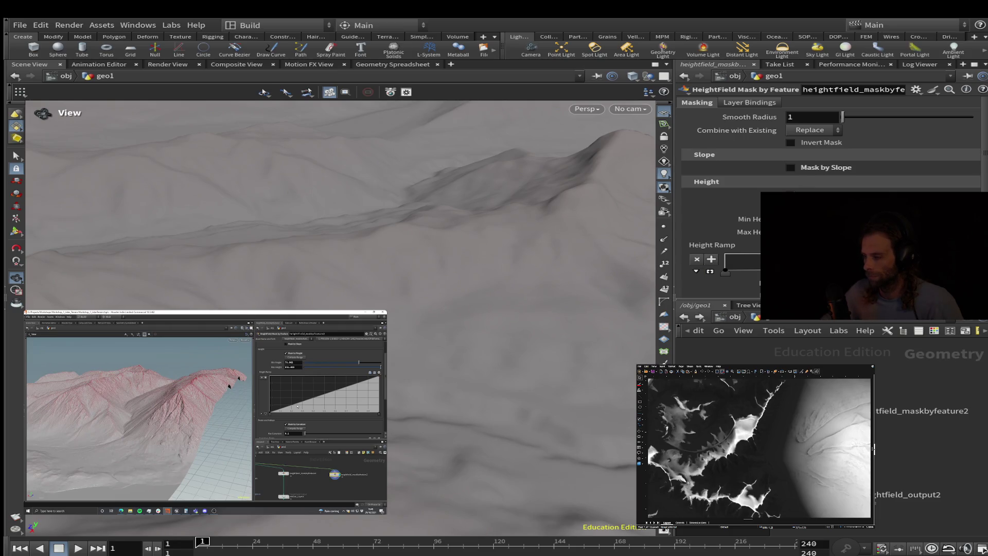
{"action": "scroll", "coordinate": [823, 206], "scroll_direction": "down", "scroll_amount": 1}
{"action": "scroll", "coordinate": [828, 196], "scroll_direction": "down", "scroll_amount": 1}
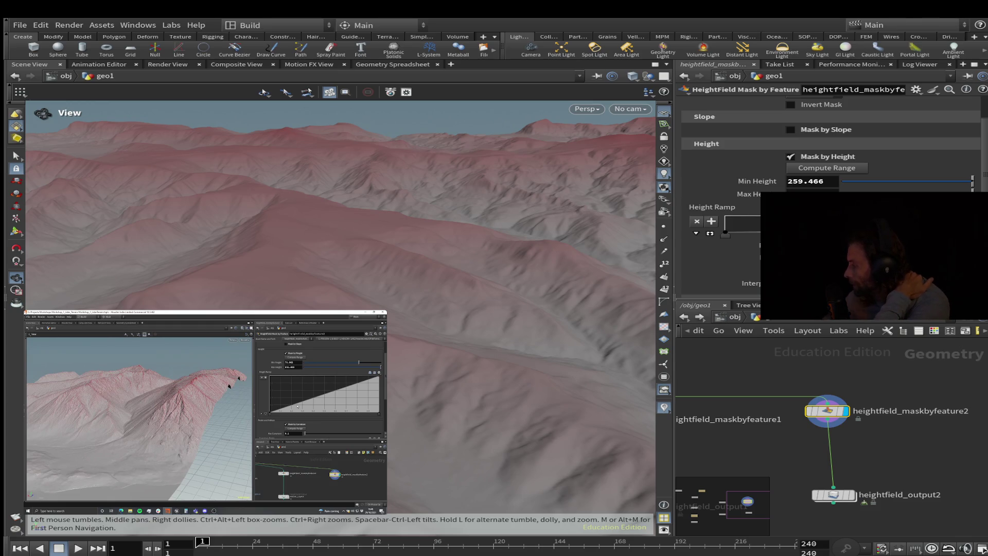
{"action": "mouse_move", "coordinate": [204, 412]}
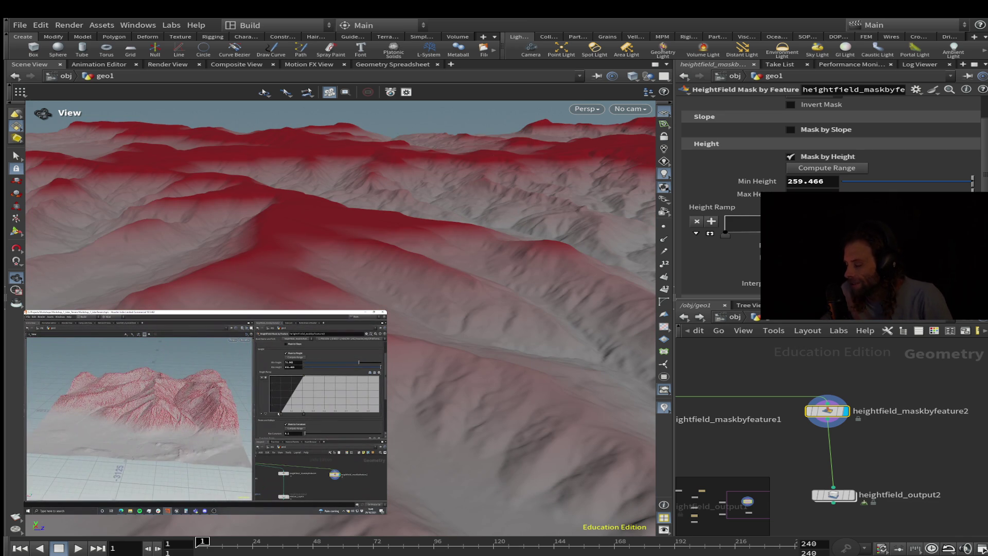
Pause the tutorial video and tilt the view down toward the red-banded horizon
{"action": "left_click", "coordinate": [205, 414]}
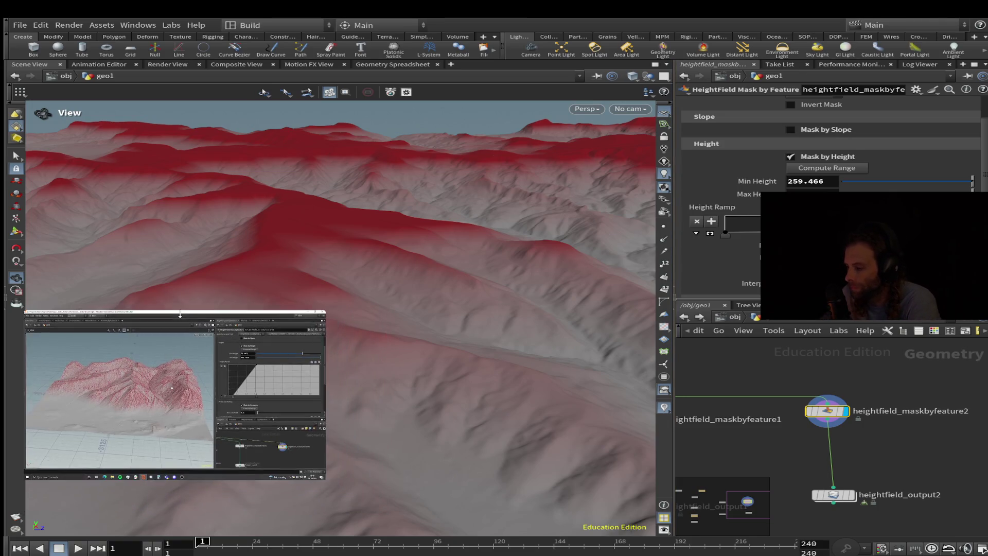
{"action": "left_click_drag", "start_coordinate": [179, 315], "coordinate": [183, 185]}
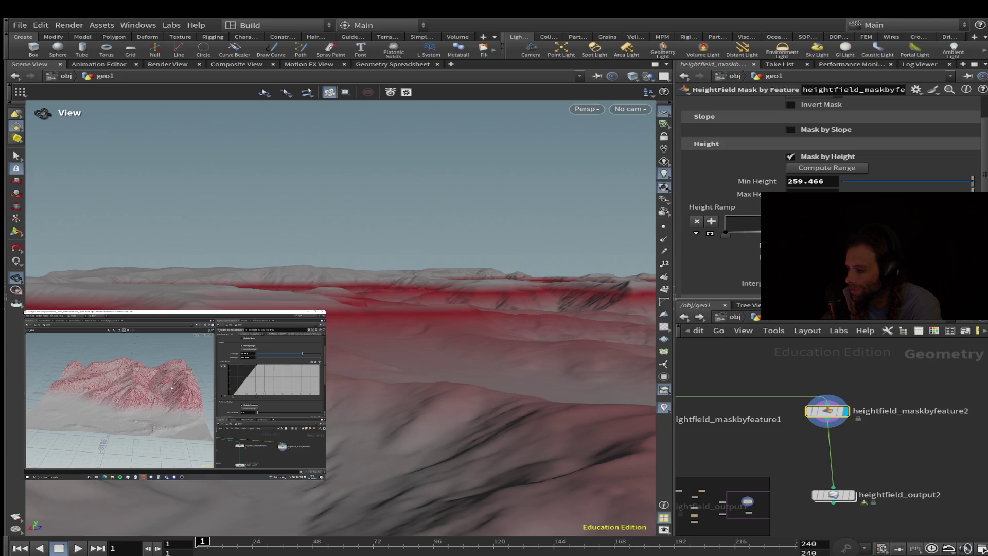
Orbit and dolly around the heightfield to inspect the red ridge band, ending level with the horizon
{"action": "key", "text": "space"}
{"action": "mouse_move", "coordinate": [339, 309]}
{"action": "left_mouse_down"}
{"action": "mouse_move", "coordinate": [330, 288]}
{"action": "mouse_move", "coordinate": [342, 311]}
{"action": "mouse_move", "coordinate": [337, 278]}
{"action": "mouse_move", "coordinate": [344, 307]}
{"action": "left_mouse_up"}
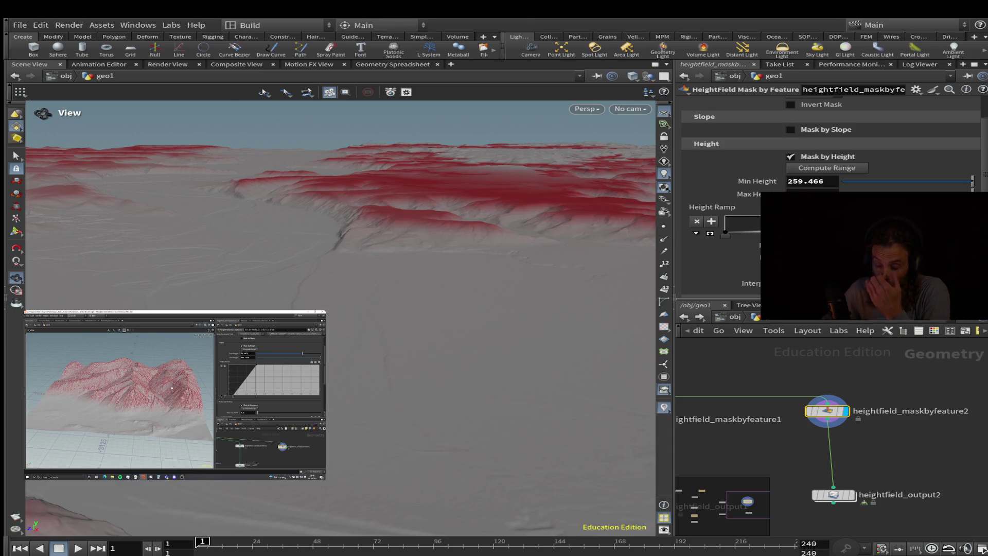
{"action": "mouse_move", "coordinate": [339, 257]}
{"action": "left_mouse_down"}
{"action": "mouse_move", "coordinate": [339, 308]}
{"action": "mouse_move", "coordinate": [349, 291]}
{"action": "left_mouse_up"}
{"action": "mouse_move", "coordinate": [350, 290]}
{"action": "right_mouse_down"}
{"action": "mouse_move", "coordinate": [383, 275]}
{"action": "mouse_move", "coordinate": [367, 284]}
{"action": "right_mouse_up"}
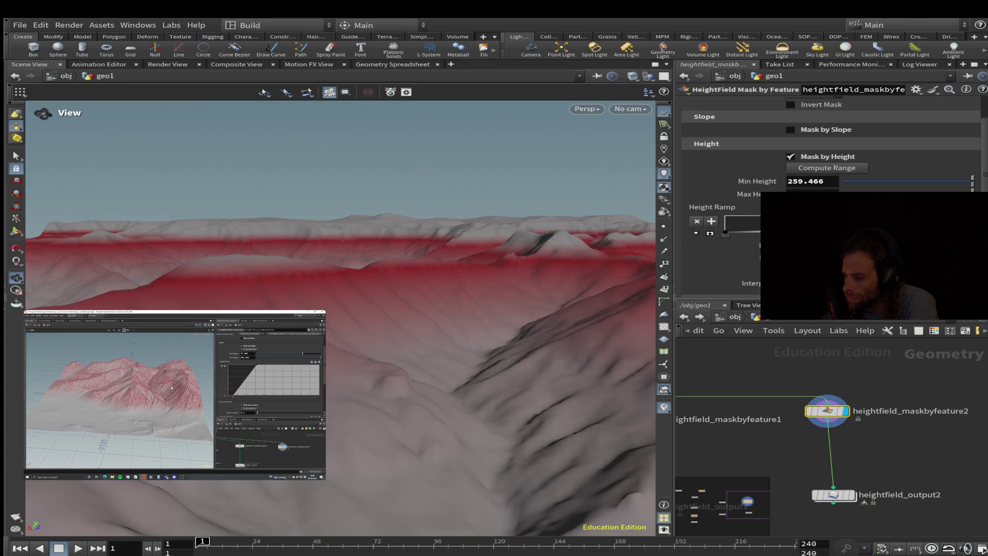
{"action": "left_click_drag", "start_coordinate": [366, 284], "coordinate": [366, 242]}
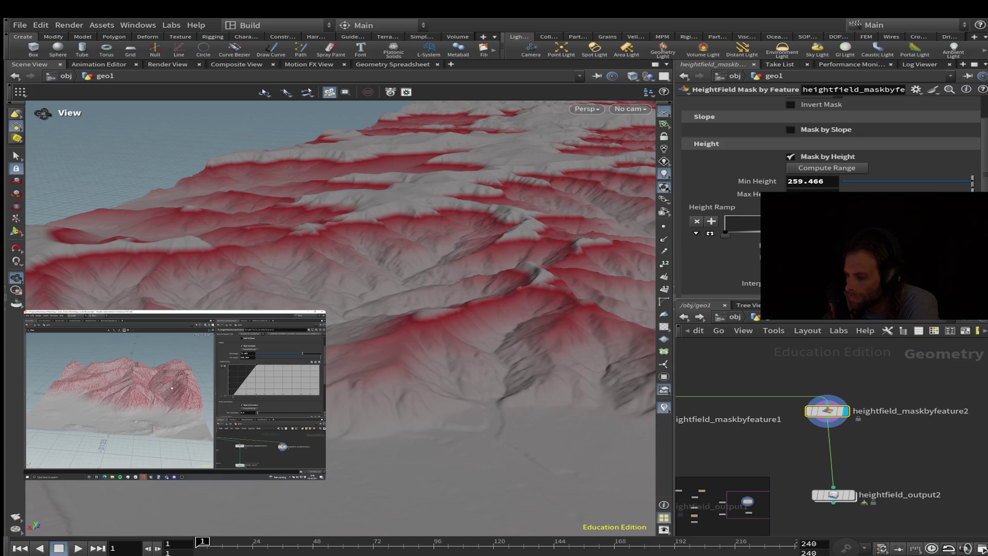
{"action": "mouse_move", "coordinate": [367, 242]}
{"action": "left_mouse_down"}
{"action": "mouse_move", "coordinate": [366, 296]}
{"action": "mouse_move", "coordinate": [373, 274]}
{"action": "left_mouse_up"}
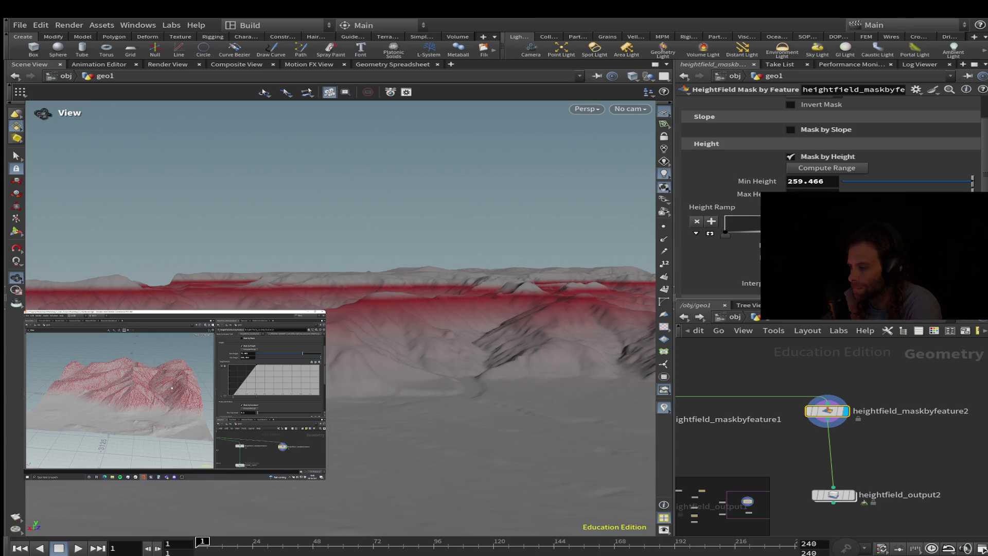
{"action": "scroll", "coordinate": [771, 154], "scroll_direction": "down", "scroll_amount": 6}
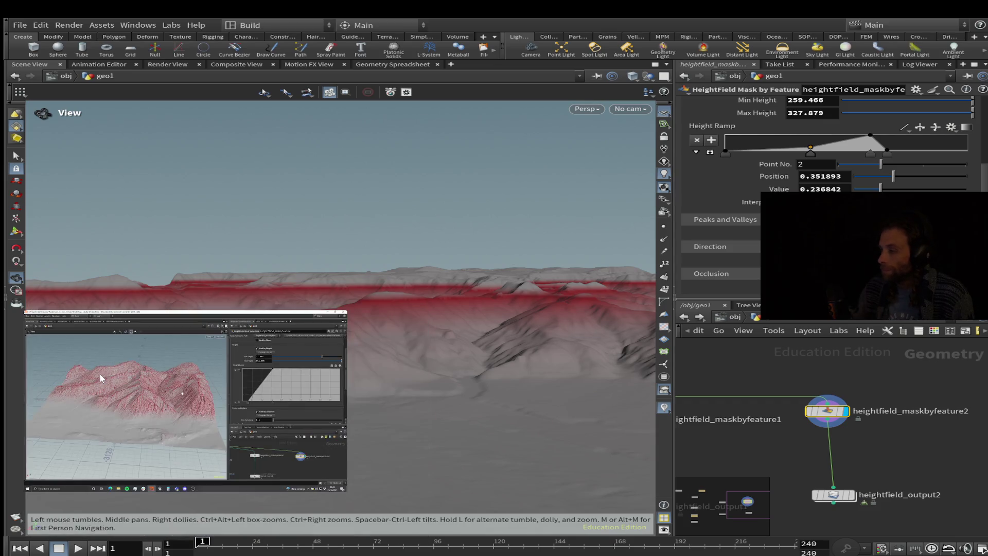
Narrow the height ramp peak by shifting points 2–4 left, with point 3 at 0.552 and point 4 at 0.635
{"action": "mouse_move", "coordinate": [337, 362]}
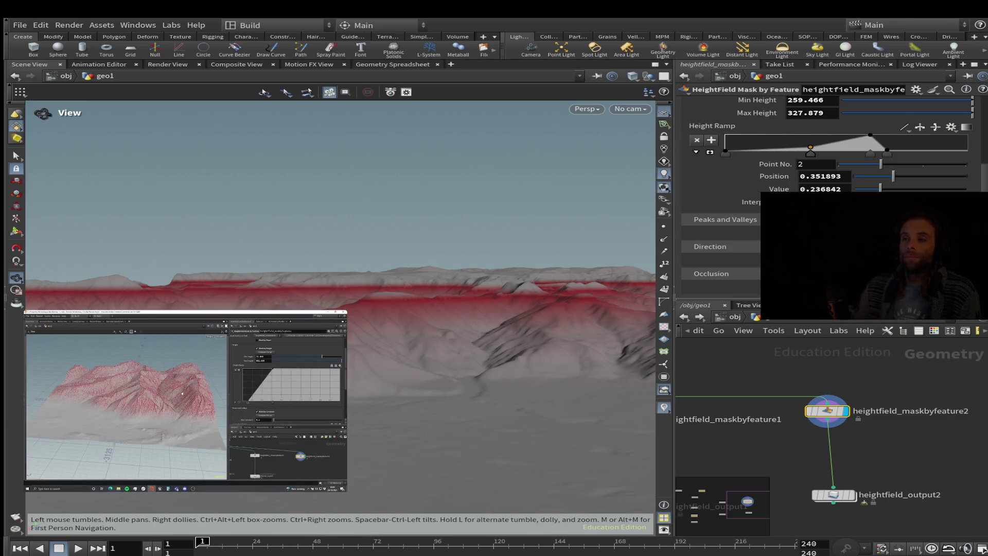
{"action": "mouse_move", "coordinate": [188, 465]}
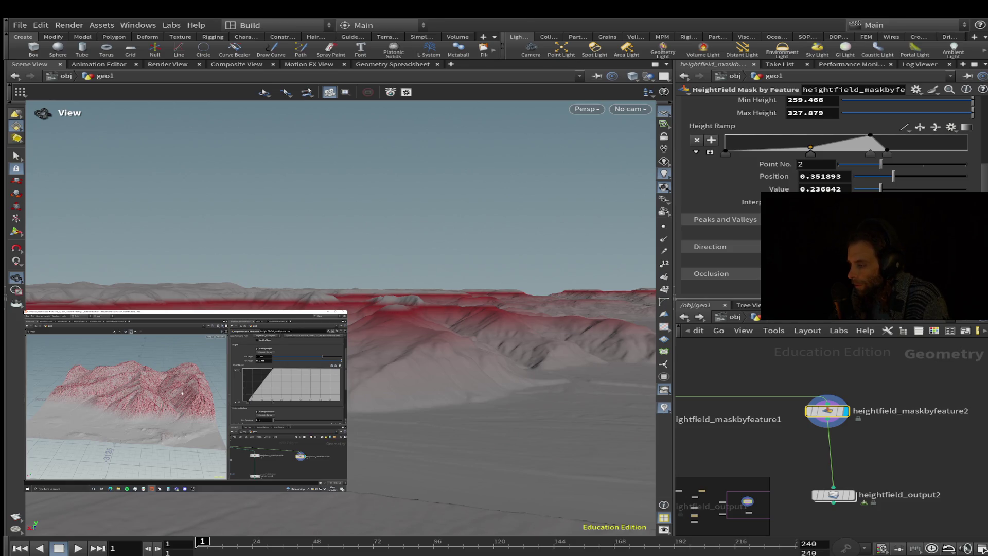
{"action": "left_click_drag", "start_coordinate": [810, 148], "coordinate": [799, 147]}
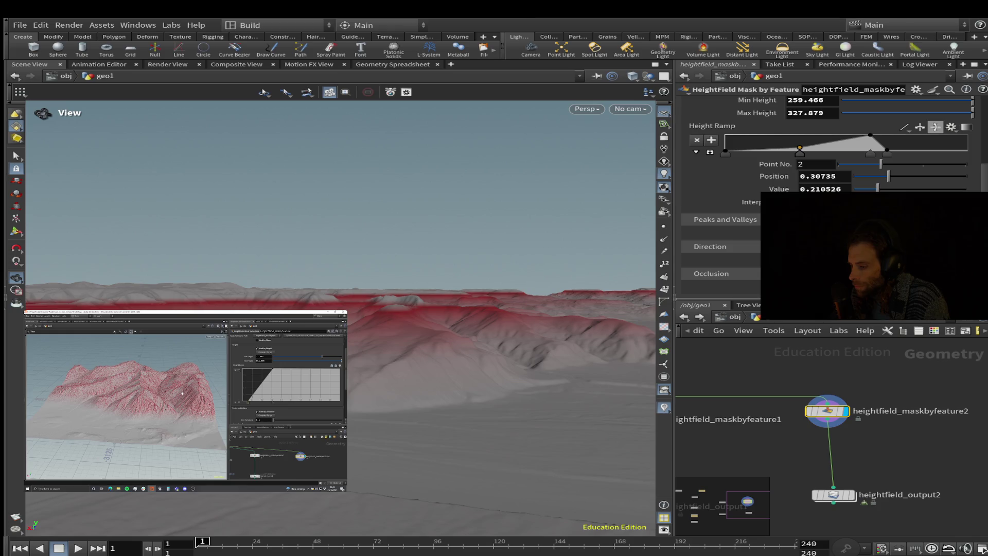
{"action": "left_click_drag", "start_coordinate": [869, 153], "coordinate": [858, 153]}
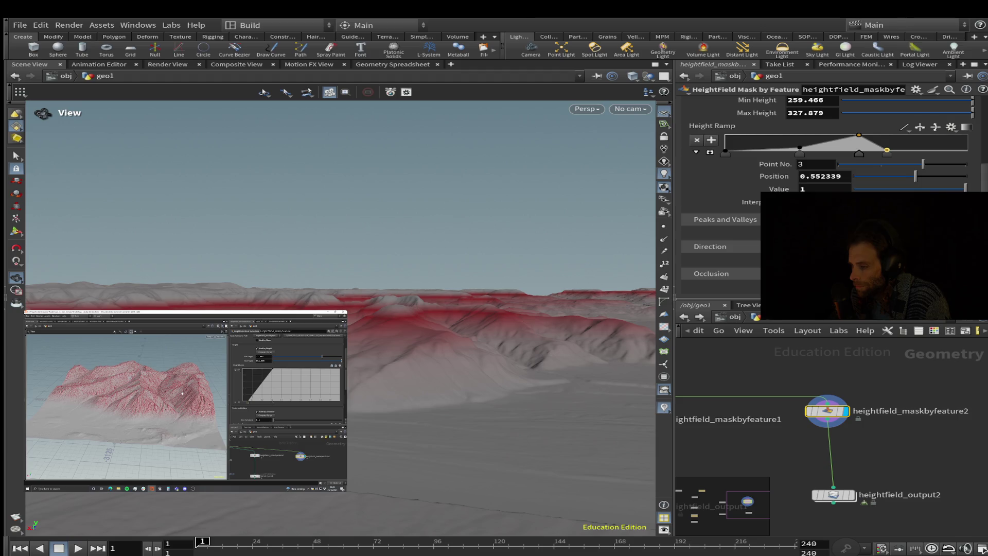
{"action": "left_click_drag", "start_coordinate": [886, 152], "coordinate": [878, 153]}
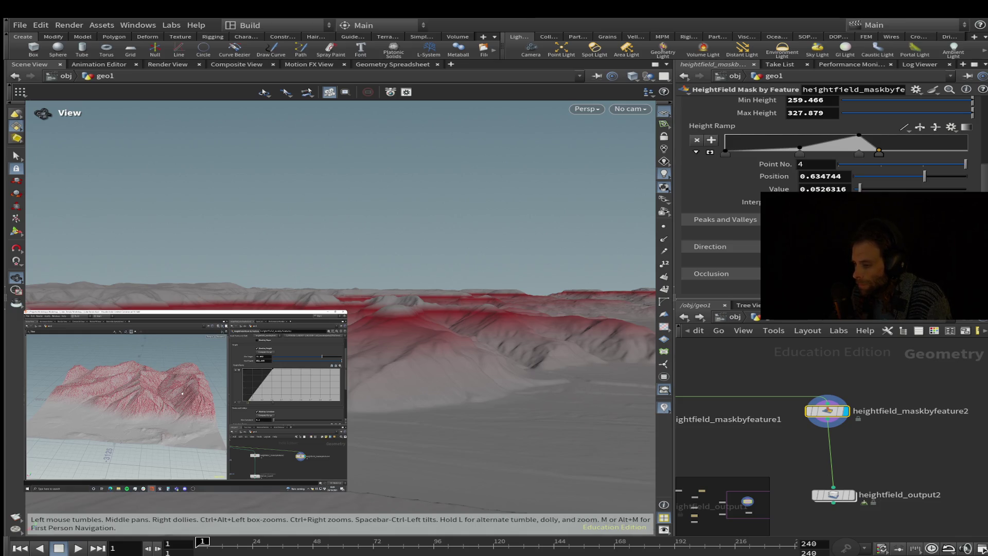
Drop the fourth height ramp point to value 0
{"action": "scroll", "coordinate": [340, 309], "scroll_direction": "up", "scroll_amount": 5}
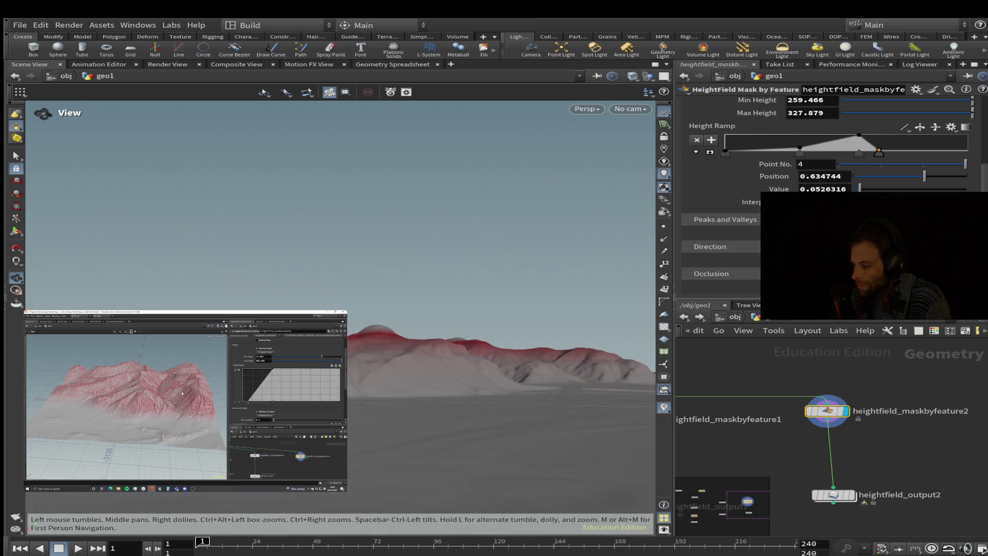
{"action": "scroll", "coordinate": [339, 308], "scroll_direction": "down", "scroll_amount": 5}
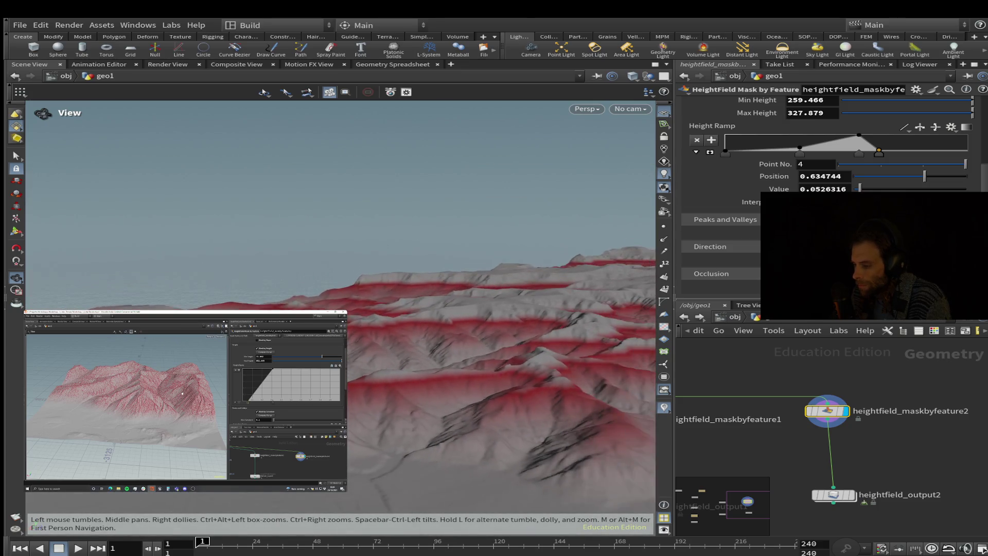
{"action": "mouse_move", "coordinate": [340, 257]}
{"action": "left_mouse_down"}
{"action": "mouse_move", "coordinate": [341, 319]}
{"action": "mouse_move", "coordinate": [360, 355]}
{"action": "mouse_move", "coordinate": [362, 239]}
{"action": "left_mouse_up"}
{"action": "scroll", "coordinate": [362, 239], "scroll_direction": "up", "scroll_amount": 3}
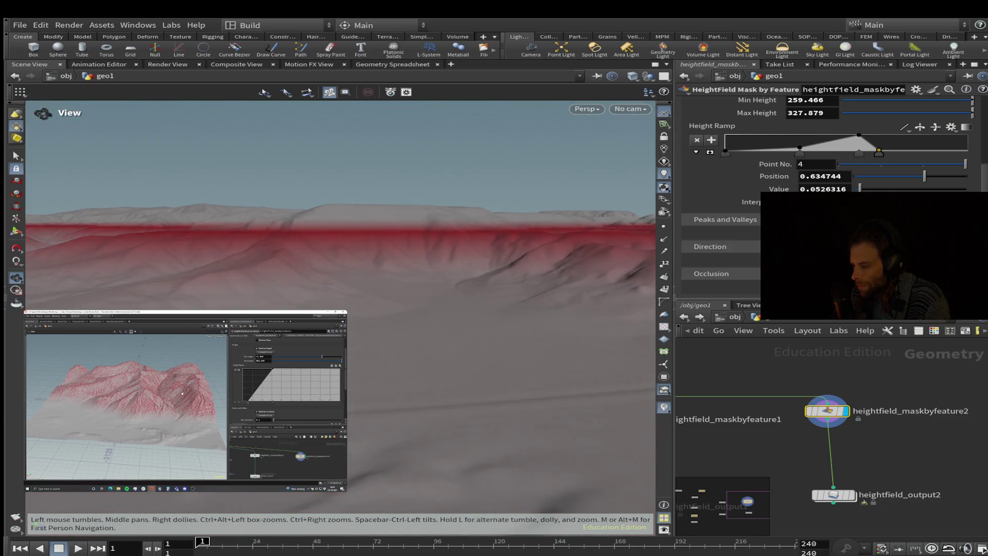
{"action": "left_click_drag", "start_coordinate": [879, 151], "coordinate": [873, 152]}
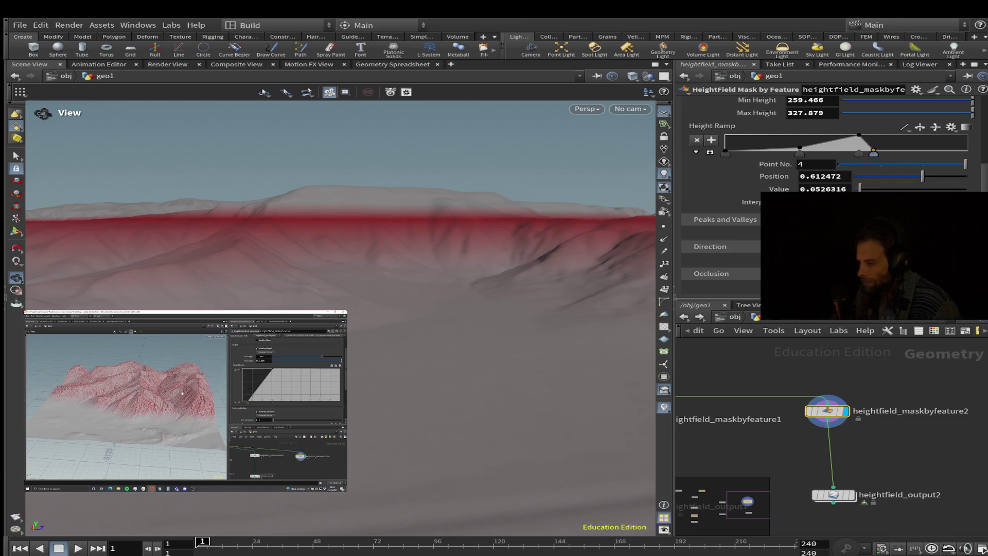
Add a fifth ramp point at 0.617 with value 1 and collapse the Height Ramp
{"action": "left_click", "coordinate": [880, 148]}
{"action": "left_click_drag", "start_coordinate": [880, 148], "coordinate": [870, 135]}
{"action": "left_click", "coordinate": [696, 151]}
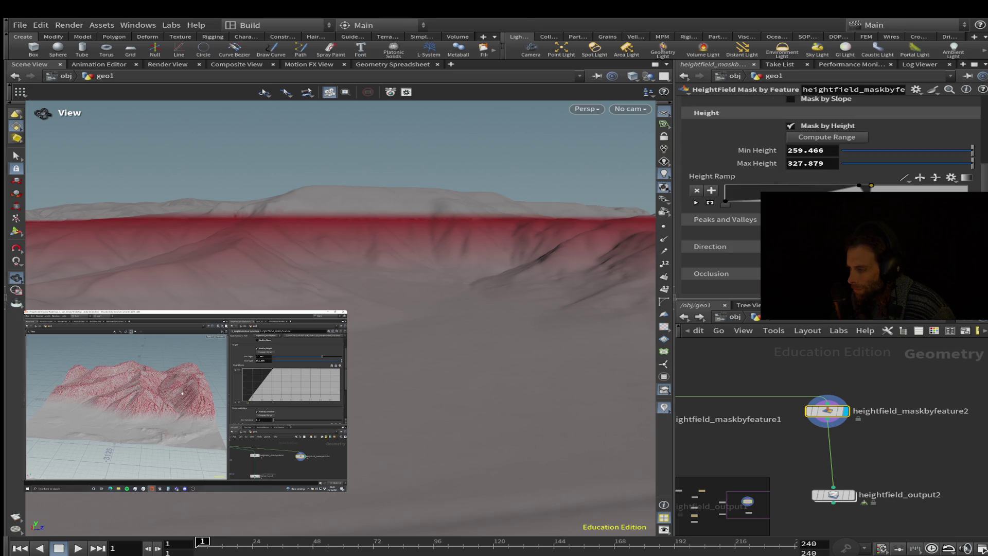
{"action": "mouse_move", "coordinate": [339, 247]}
{"action": "left_mouse_down"}
{"action": "mouse_move", "coordinate": [344, 350]}
{"action": "mouse_move", "coordinate": [340, 252]}
{"action": "left_mouse_up"}
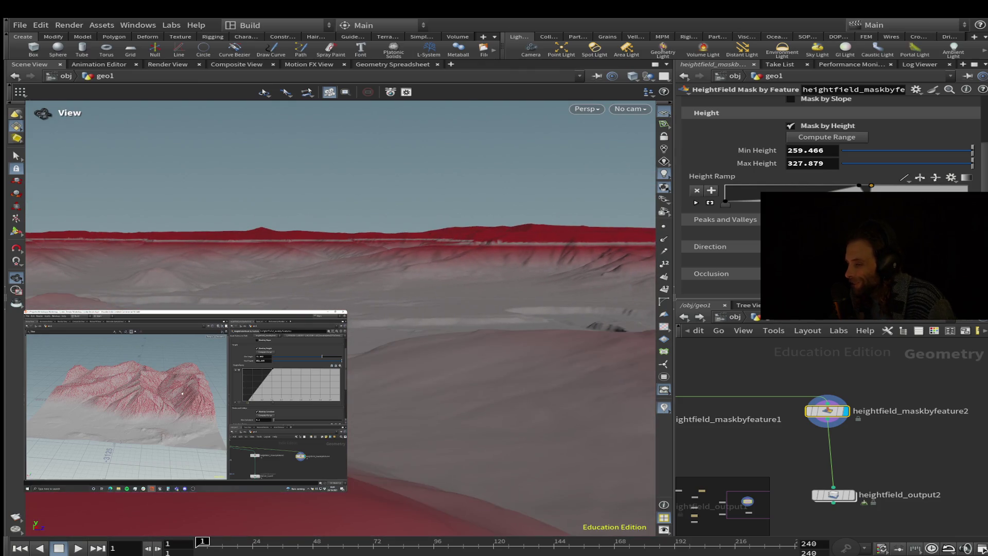